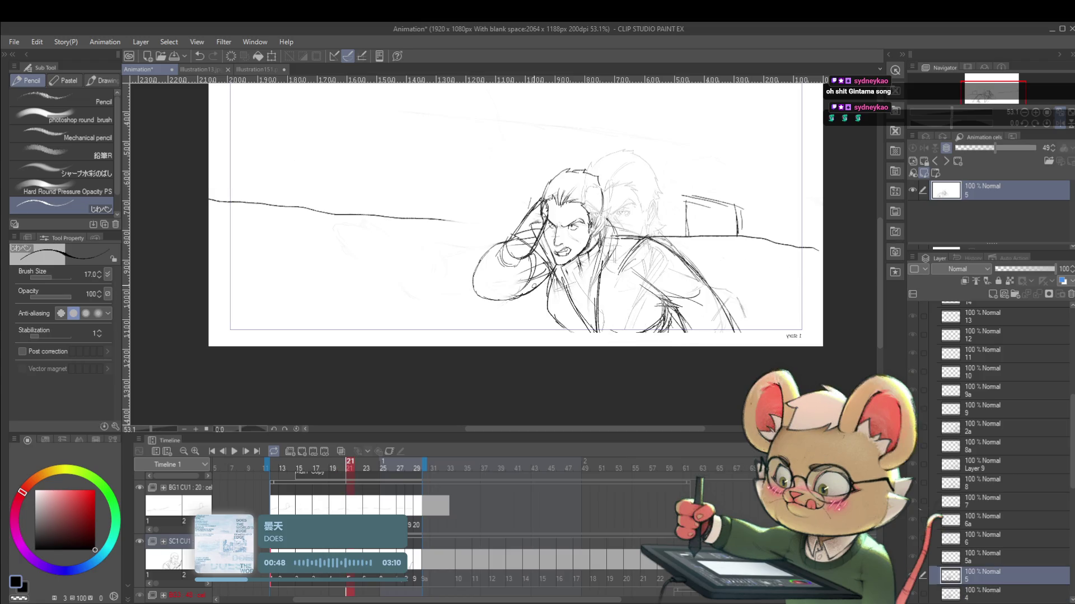
Add fist strokes on frame 21 near the arm and along the fist's left and lower-left edges.
key(Right)
key(Left)
key(Right)
key(Left)
key(Right)
key(Left)
key(Right)
drag(495, 255, 495, 257)
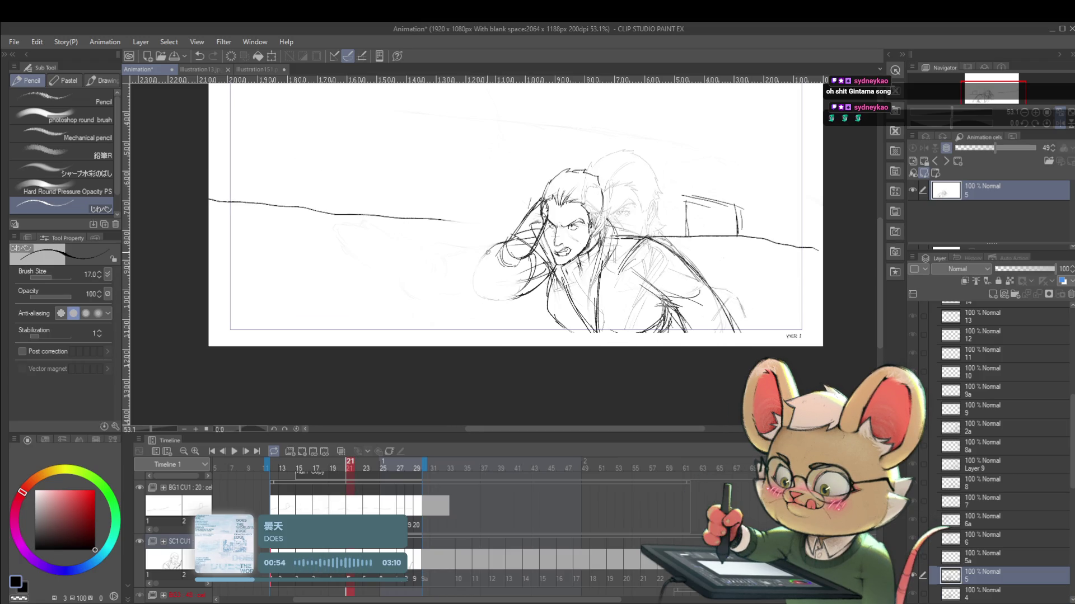
drag(490, 246, 466, 289)
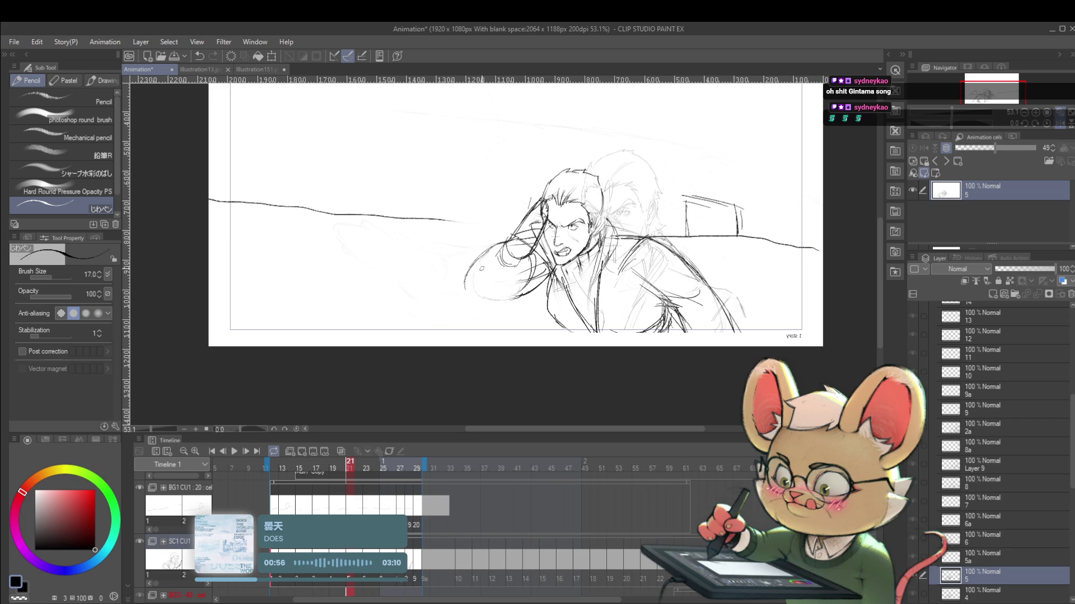
key(Left)
key(Right)
drag(465, 280, 479, 291)
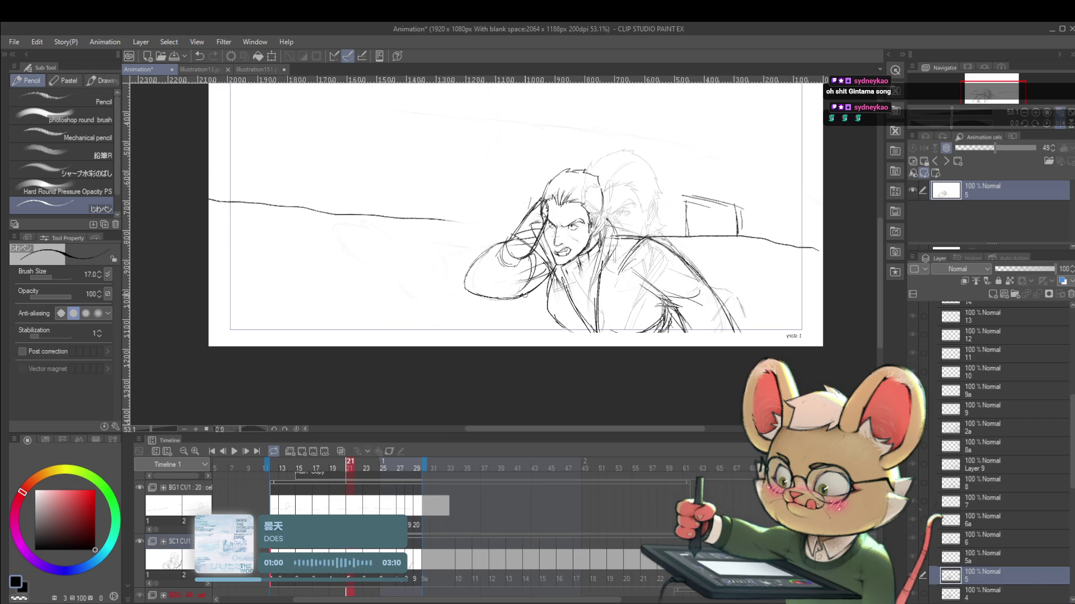
key(Left)
key(Right)
Add a small loop and short strokes around the hand and hair, checking against frame 20.
key(Left)
key(Right)
key(Left)
key(Right)
key(Left)
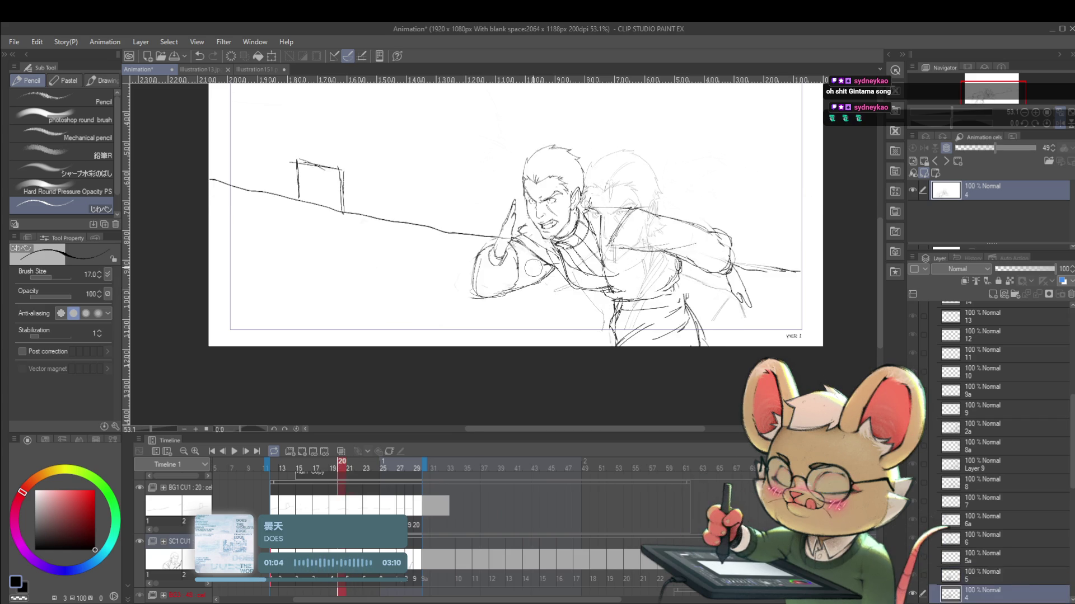
key(Right)
key(Left)
key(Right)
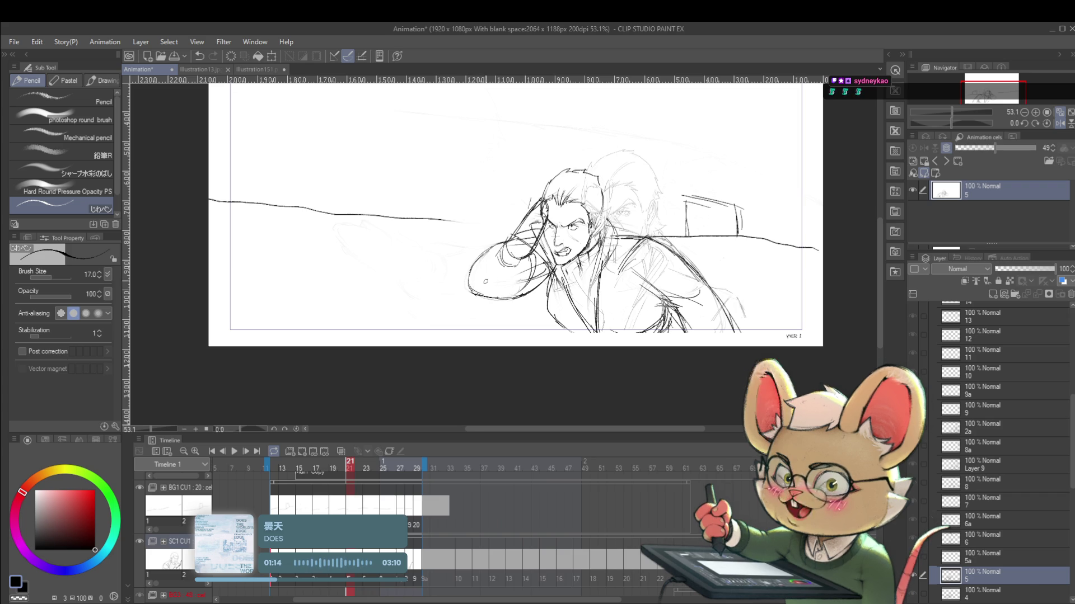
key(ctrl+Left)
key(ctrl+Right)
key(ctrl+Left)
key(ctrl+Right)
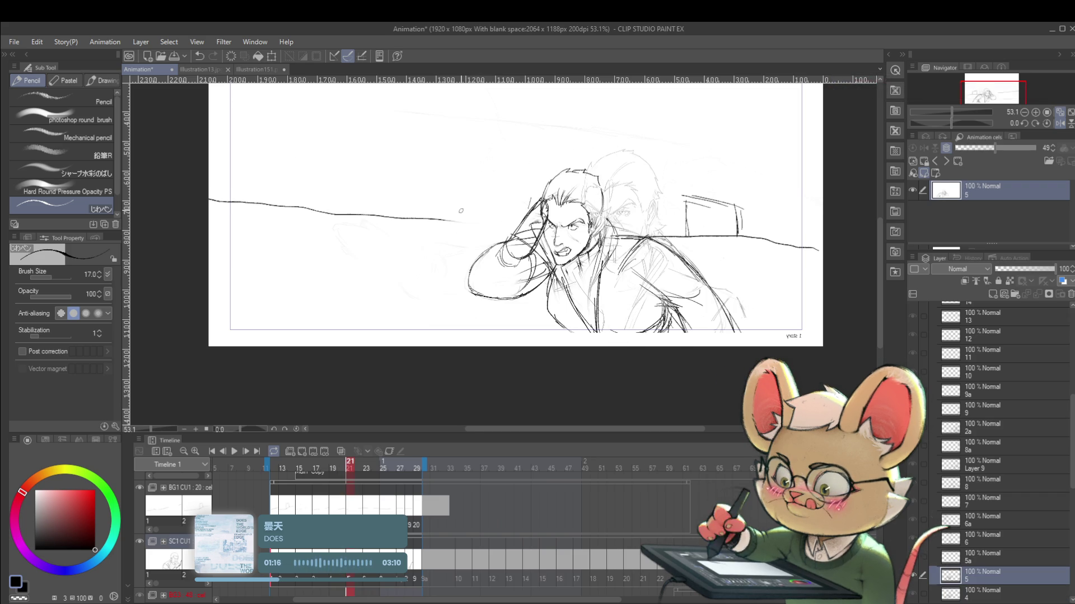
key(ctrl+Left)
key(ctrl+Right)
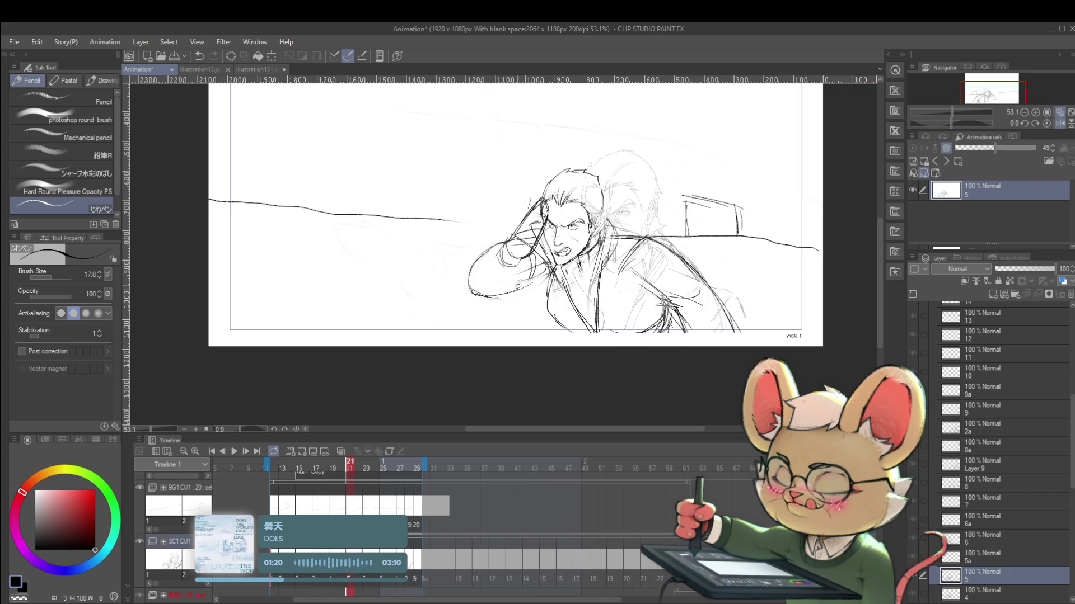
key(ctrl+Left)
key(ctrl+Right)
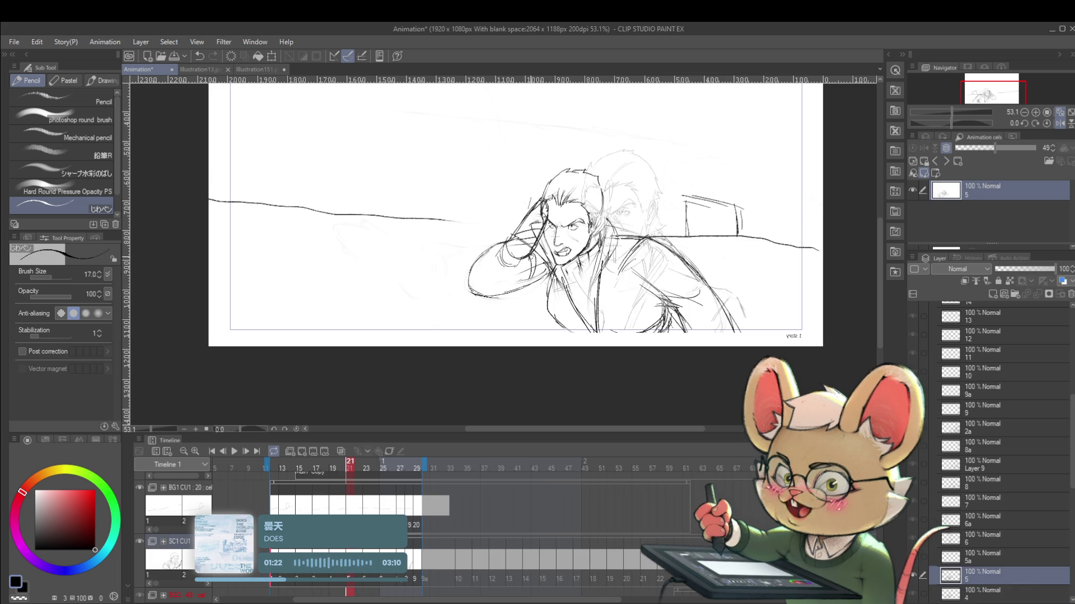
key(ctrl+Left)
key(ctrl+Right)
drag(518, 260, 532, 279)
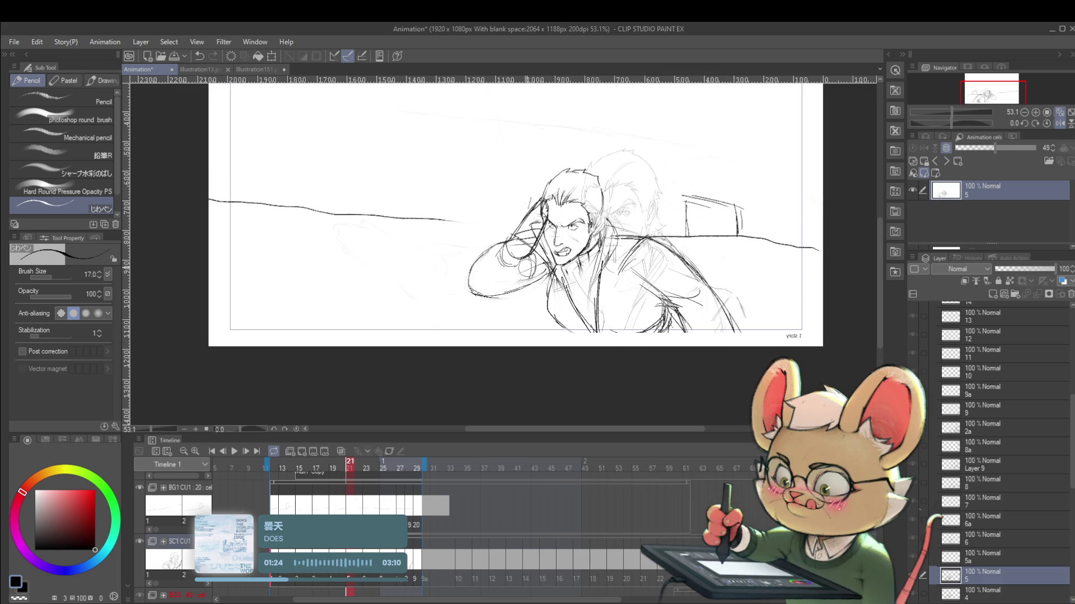
key(ctrl+Left)
key(ctrl+Right)
mouse_move(530, 252)
mouse_down()
mouse_move(532, 273)
mouse_move(516, 286)
mouse_up()
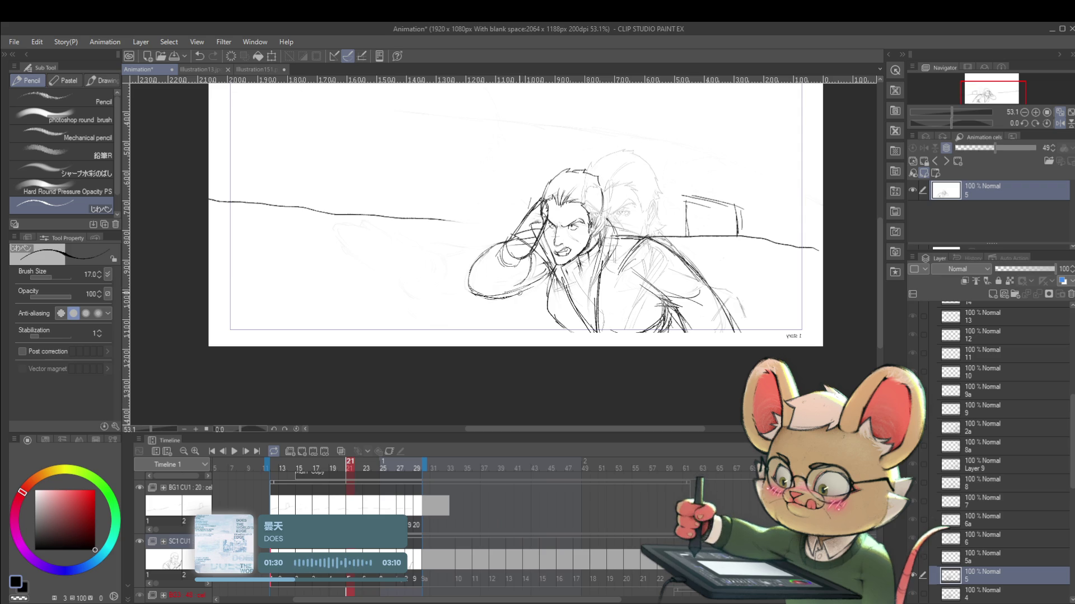
Compare frames 20 and 21 once more, then step back to frame 16.
key(ctrl+Left)
key(ctrl+Right)
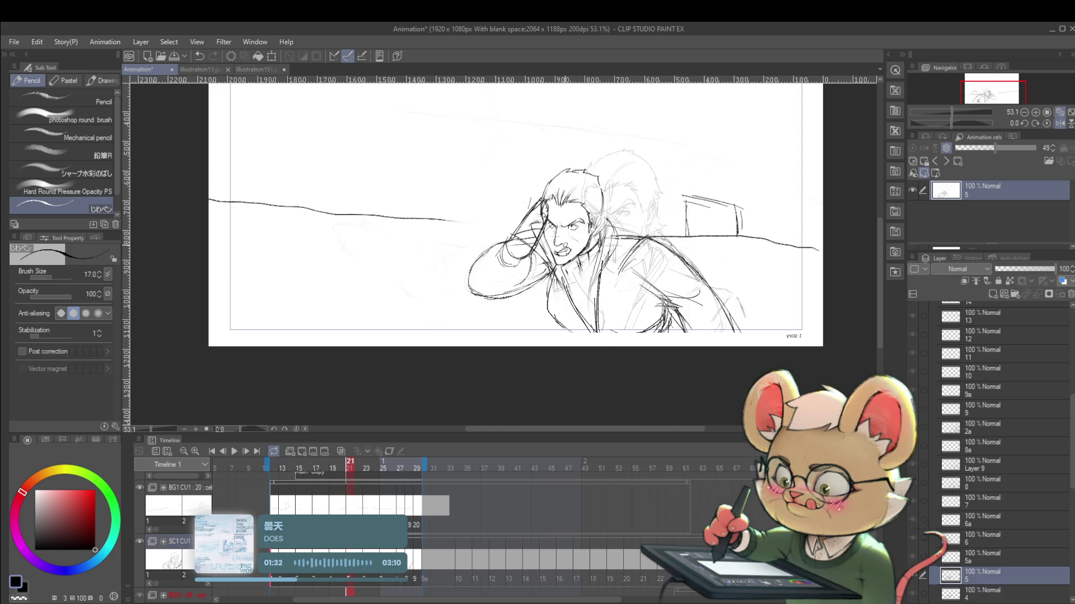
key(ctrl+Left)
key(ctrl+Right)
key(ctrl+Left)
key(ctrl+Right)
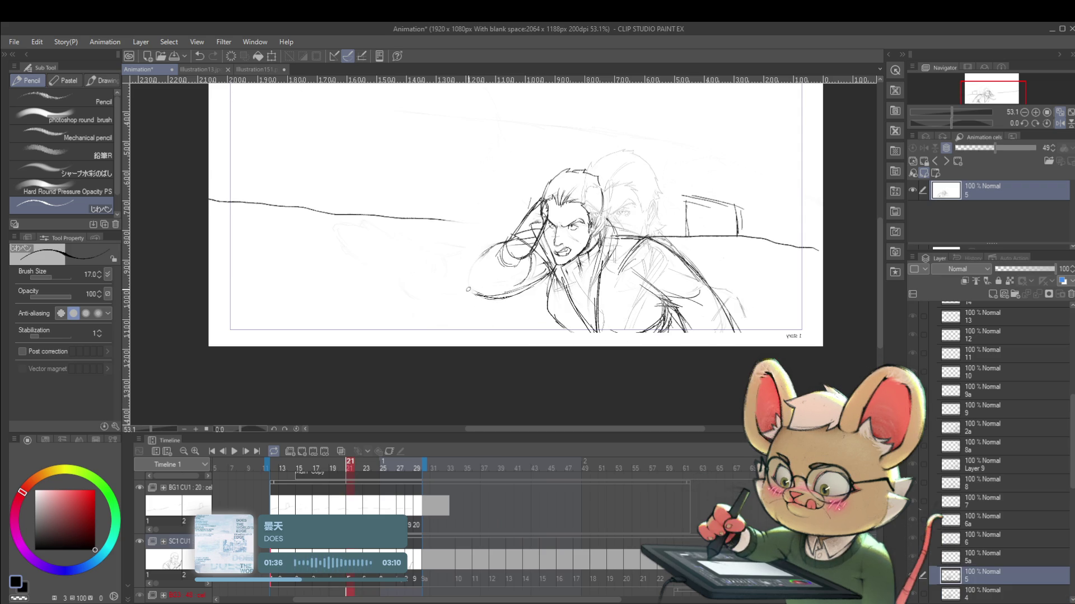
key(ctrl+Left)
key(ctrl+Right)
key(ctrl+Left)
key(ctrl+Right)
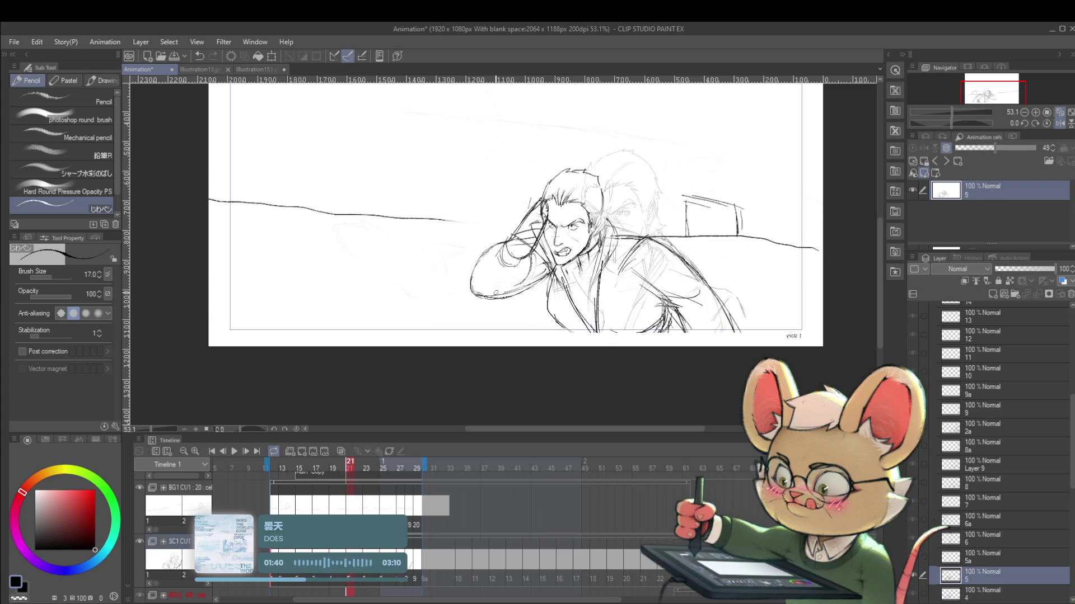
key(ctrl+Left)
key(ctrl+Right)
key(ctrl+Left)
key(ctrl+Left)
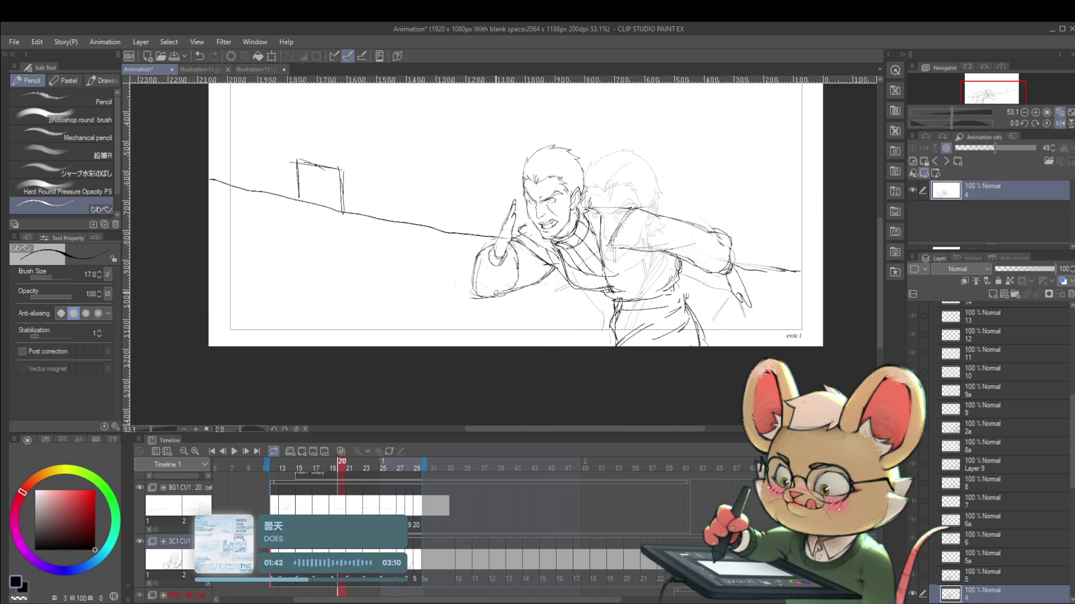
key(ctrl+Left)
key(ctrl+Left)
key(ctrl+Left)
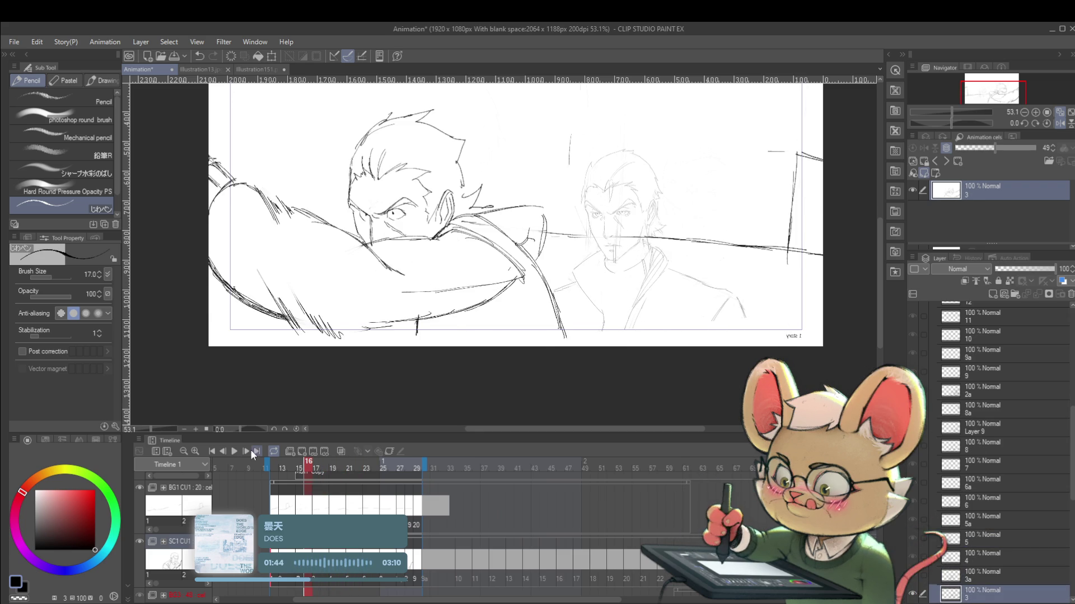
Play the animation from frame 16, pause it, and step forward to frame 21.
click(235, 452)
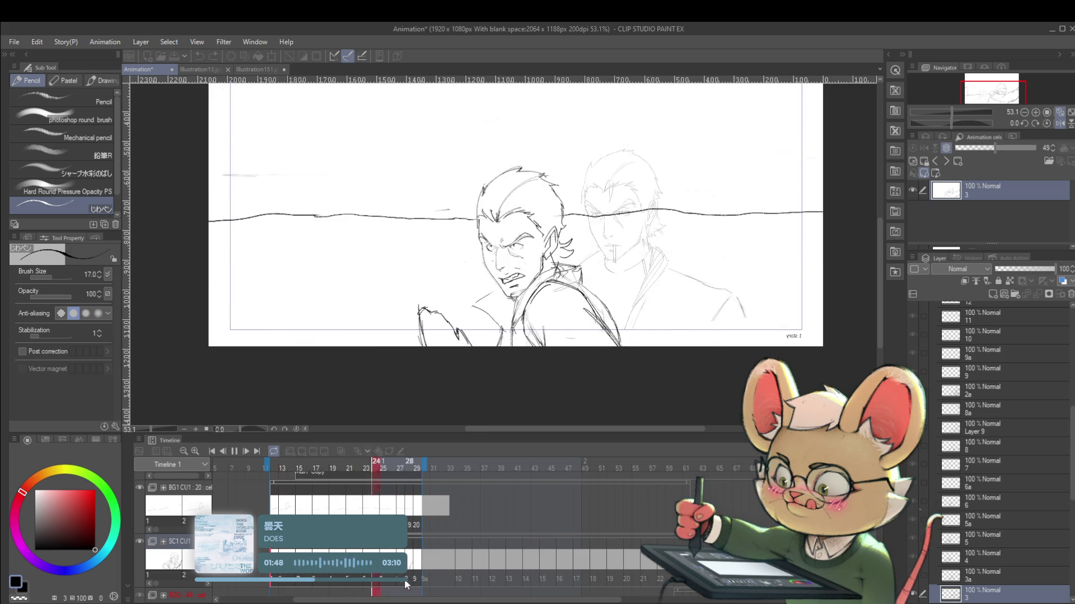
click(235, 453)
key(ctrl+Left)
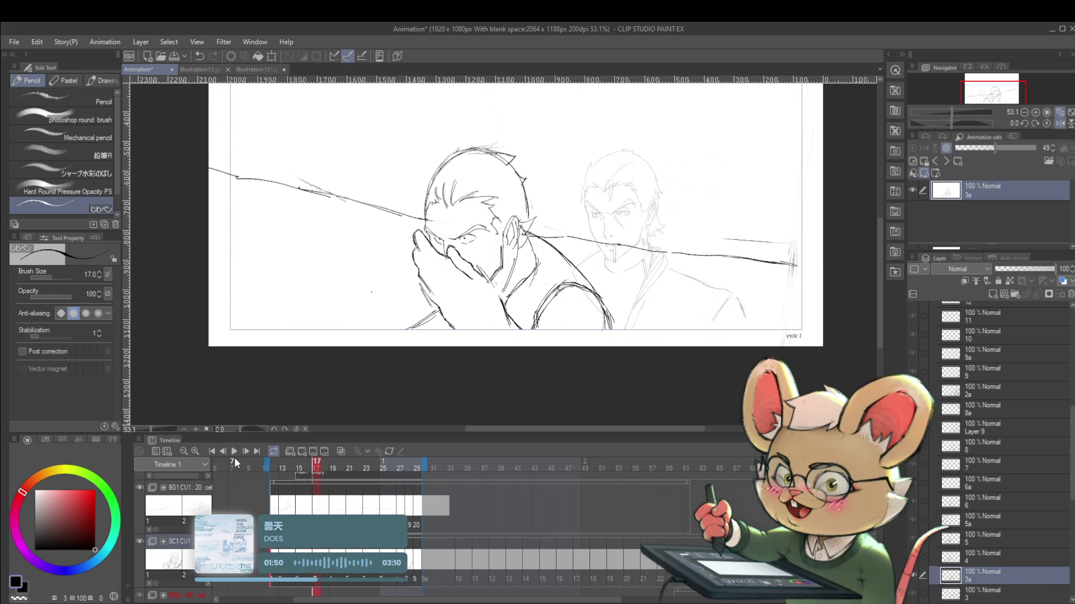
key(ctrl+Right)
key(ctrl+Right)
key(ctrl+Right)
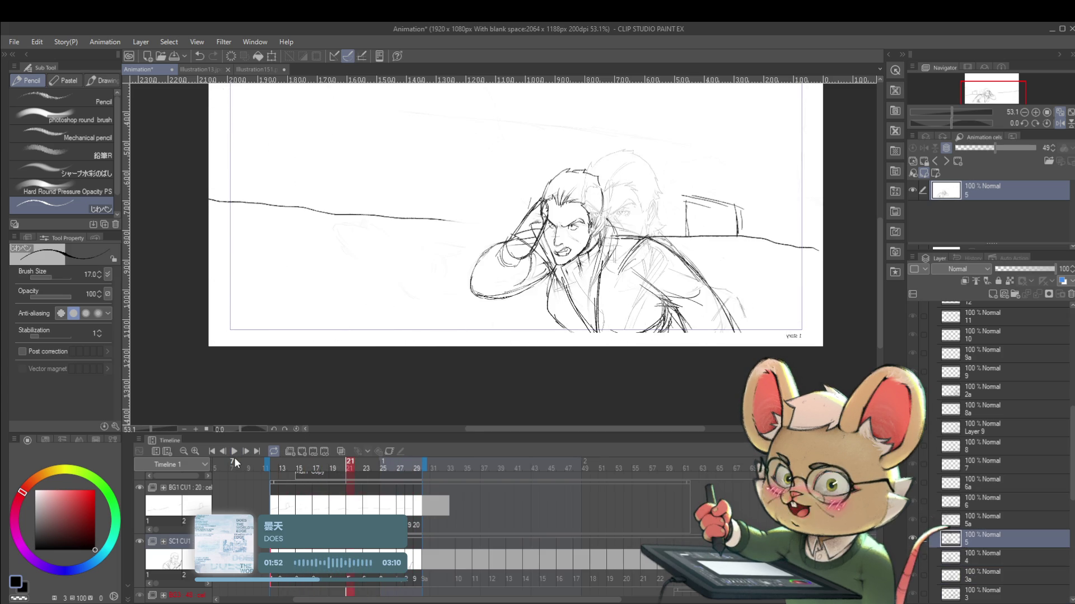
key(ctrl+Right)
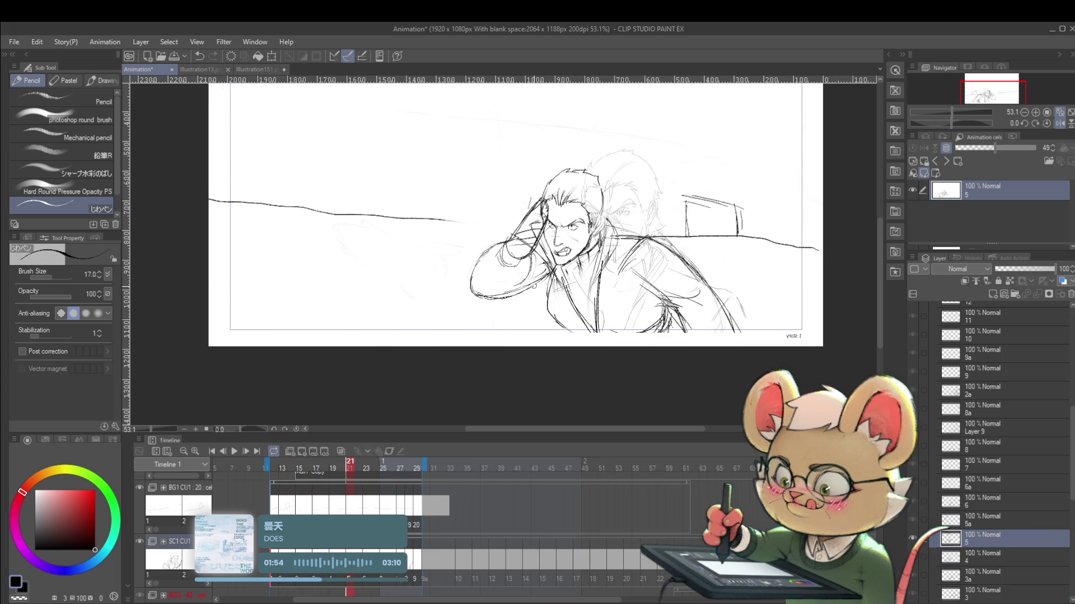
Lasso the raised arm and fist on frame 21 and rotate it to about -19.6°.
key(m)
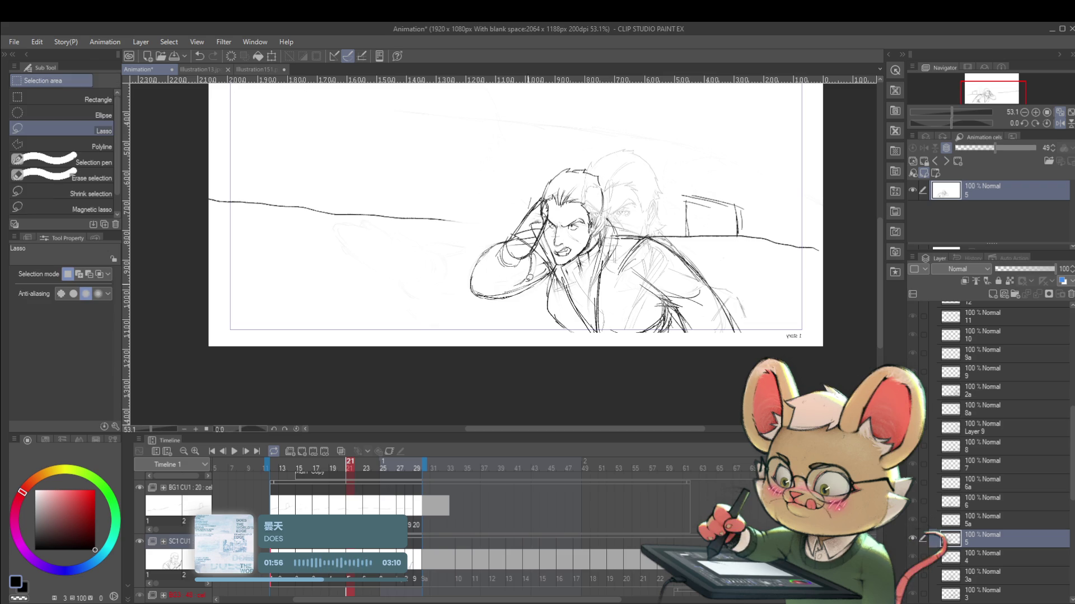
mouse_move(515, 312)
mouse_down()
mouse_move(488, 317)
mouse_move(465, 291)
mouse_move(473, 254)
mouse_up()
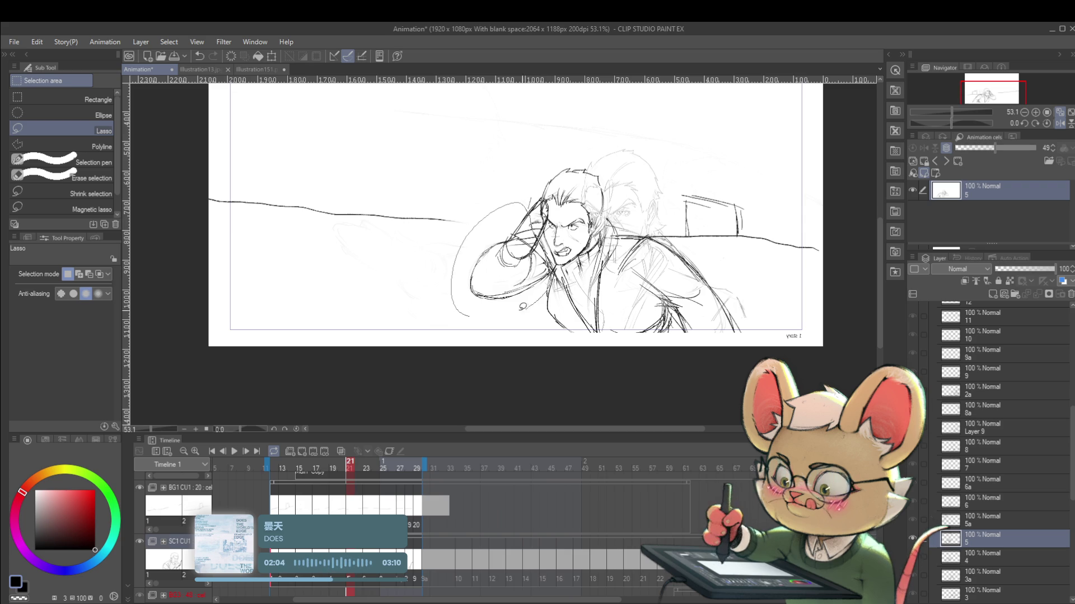
key(ctrl+t)
drag(511, 291, 531, 278)
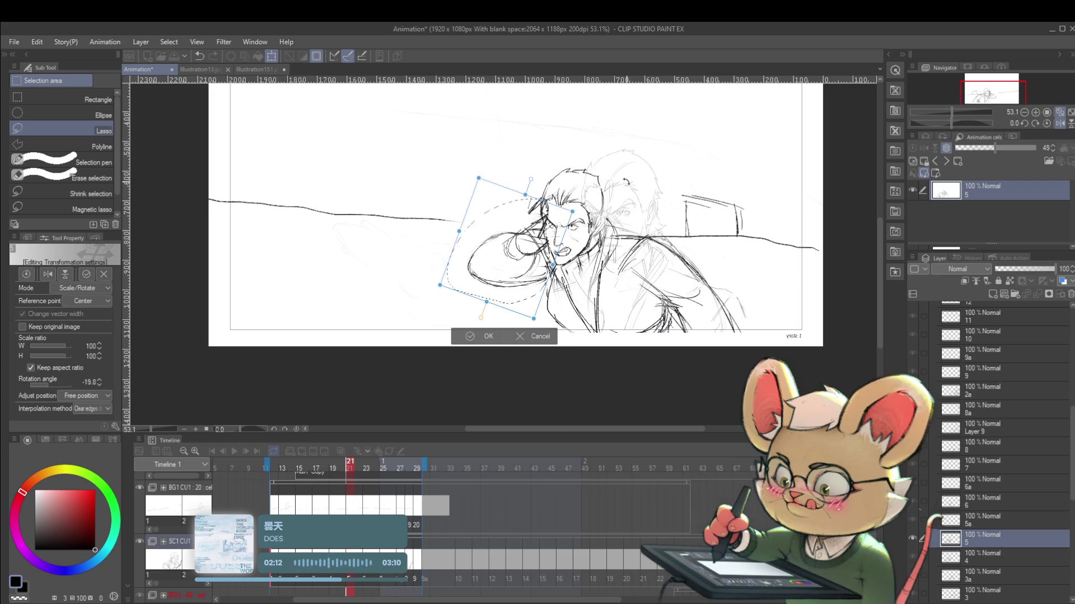
key(Return)
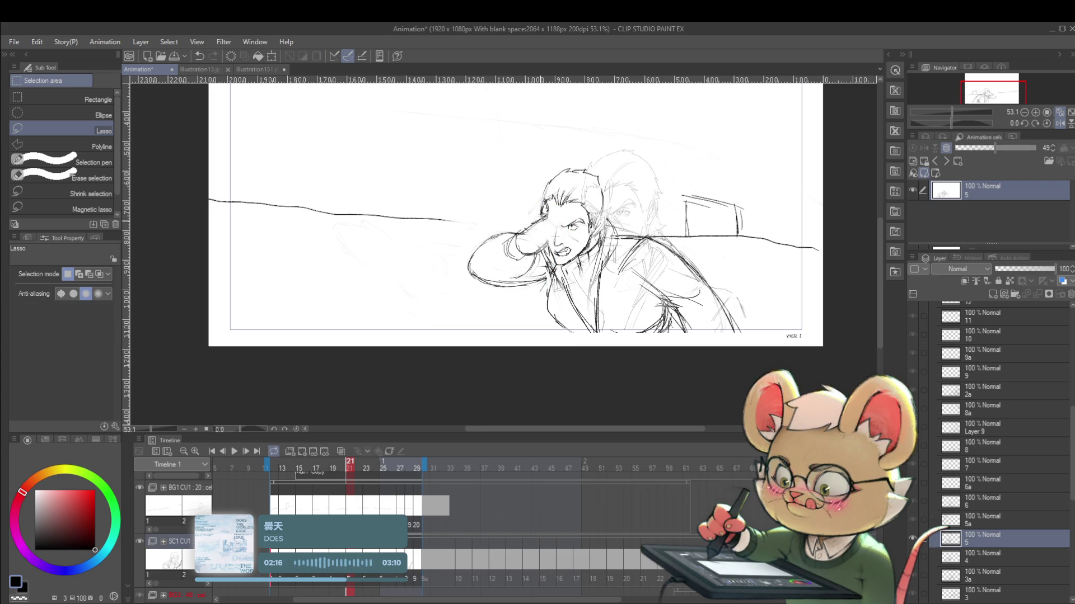
key(p)
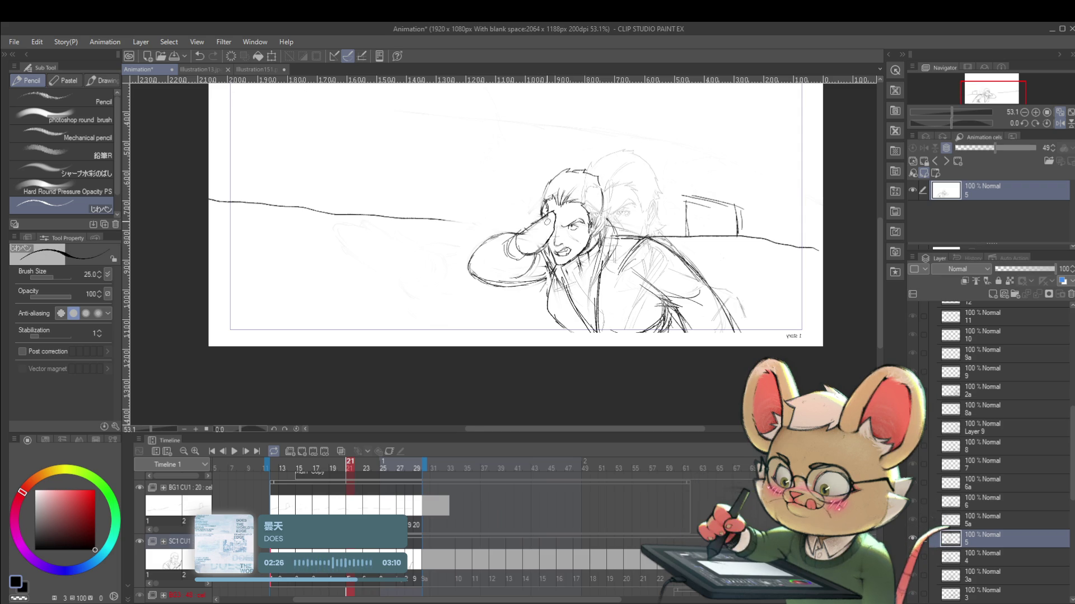
Redraw the raised arm's lower and upper outer contours on frame 21 with fresh pencil strokes.
key(Left)
key(Right)
drag(568, 264, 575, 269)
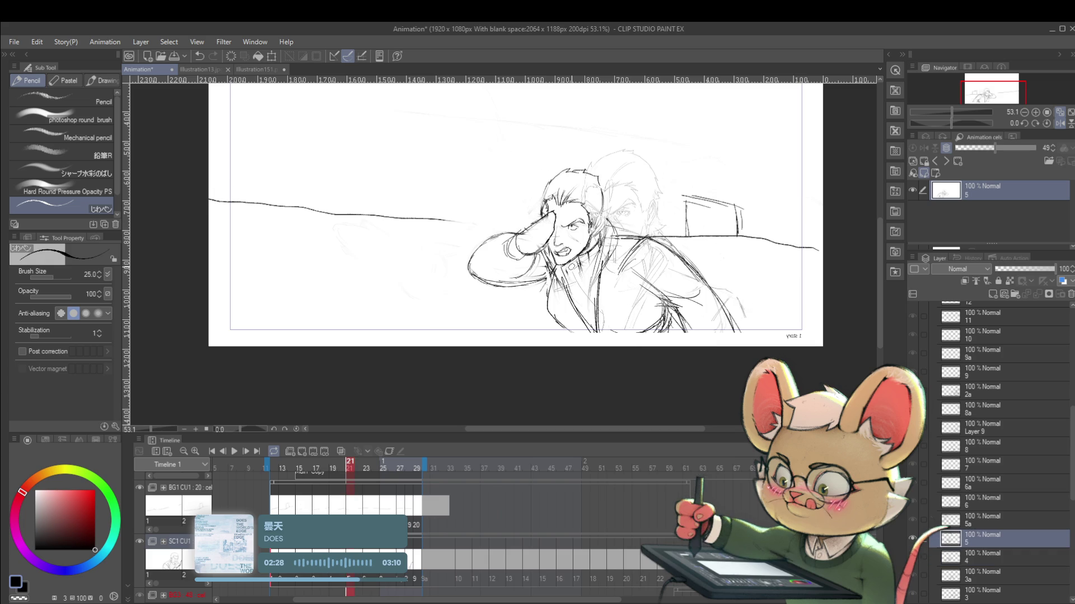
key(Left)
key(Right)
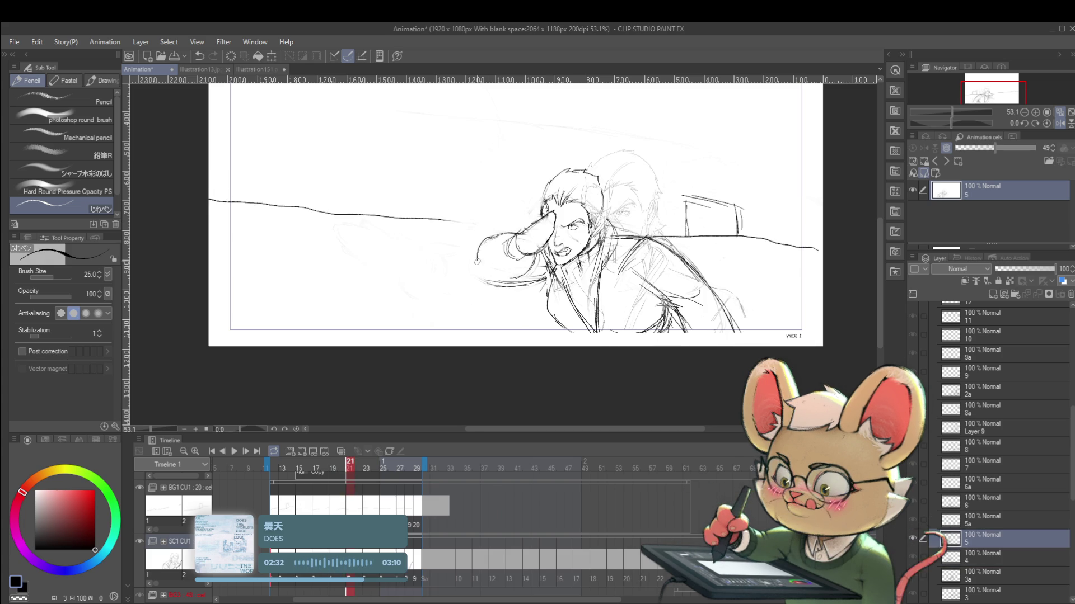
mouse_move(476, 247)
mouse_down()
mouse_move(480, 280)
mouse_move(491, 284)
mouse_up()
drag(507, 228, 480, 250)
scroll(619, 255, down, 3)
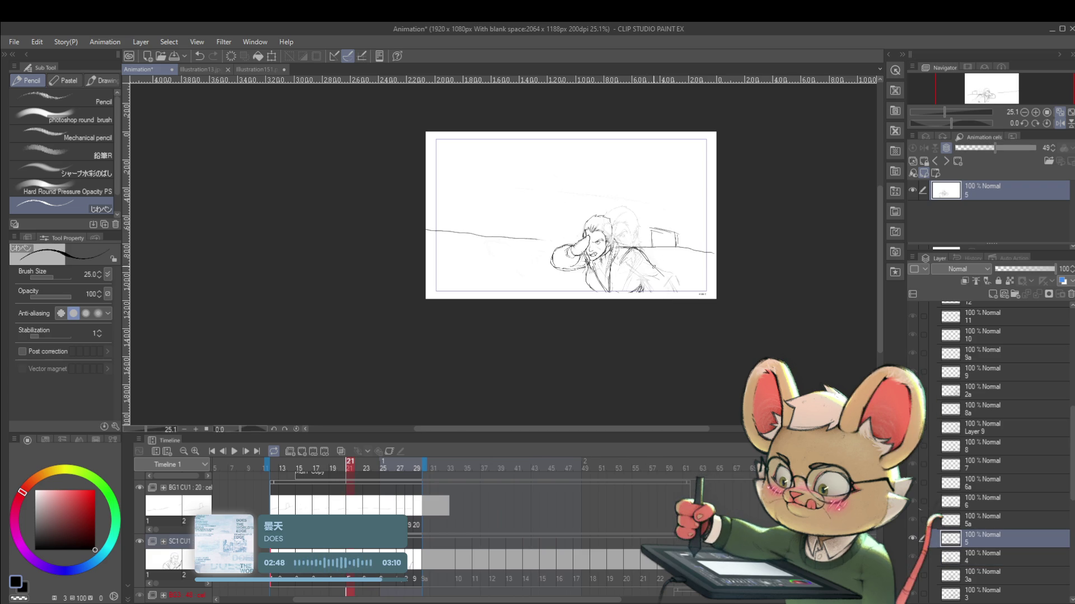
Compare frames 20 and 21, play the loop while zooming in, then pause and return to frame 21.
key(Left)
key(Right)
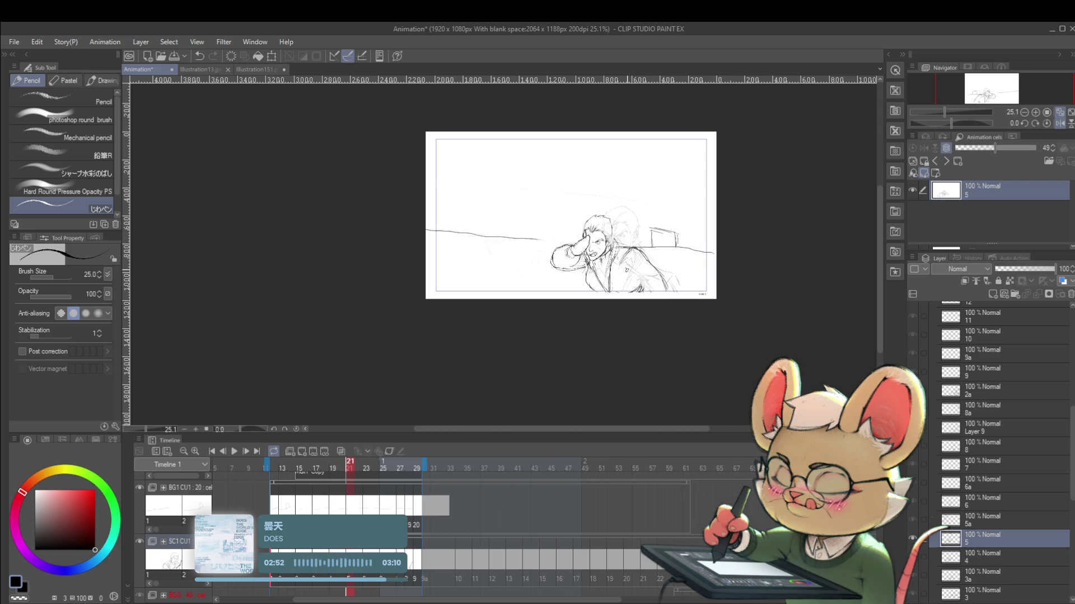
key(Left)
key(Right)
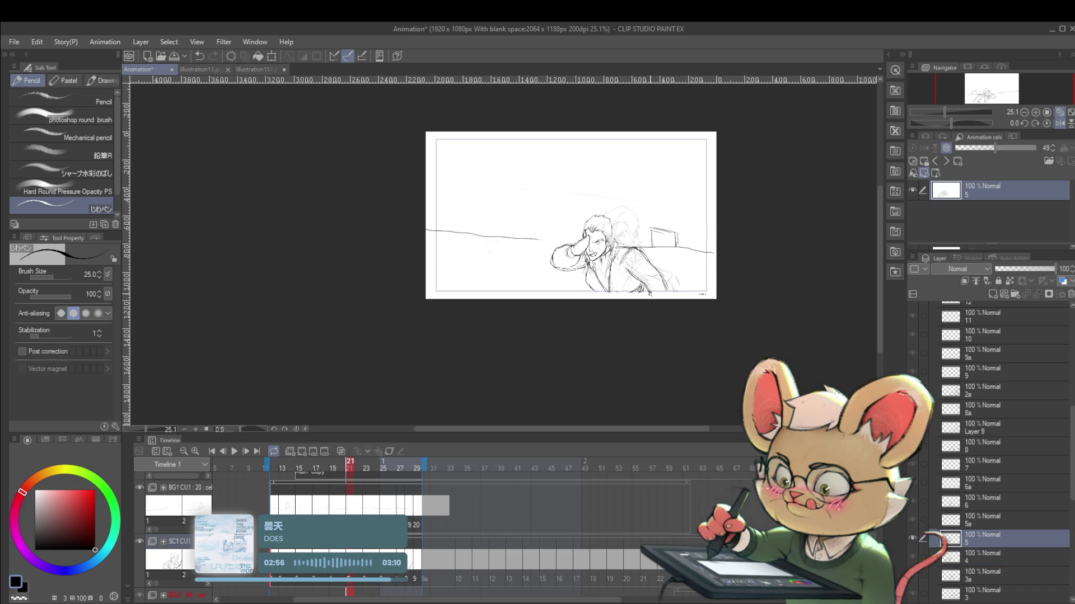
click(230, 454)
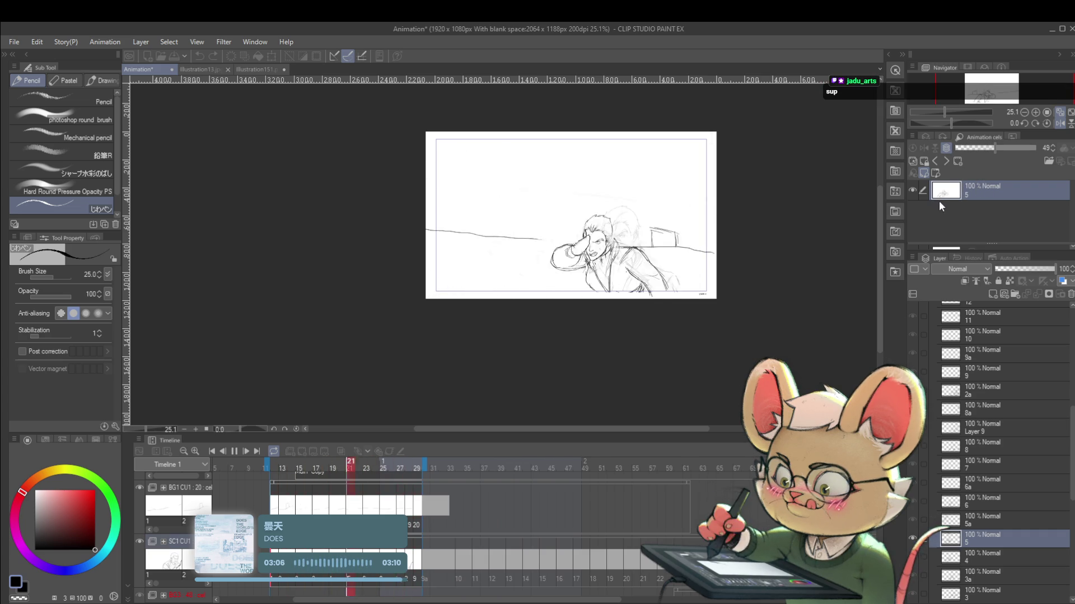
mouse_move(671, 206)
mouse_down()
mouse_move(693, 185)
mouse_move(667, 200)
mouse_up()
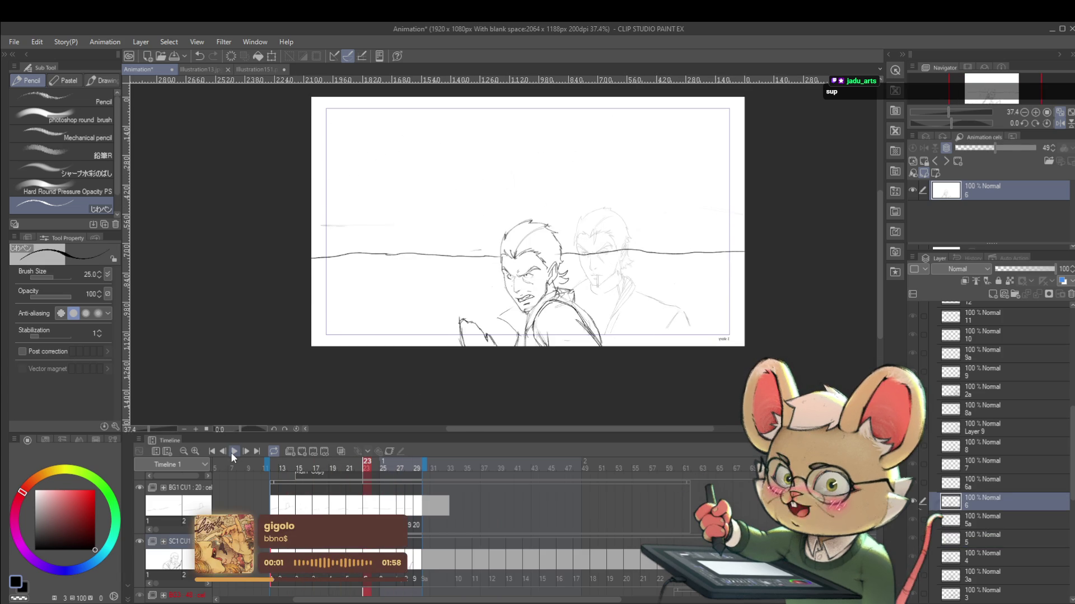
click(234, 451)
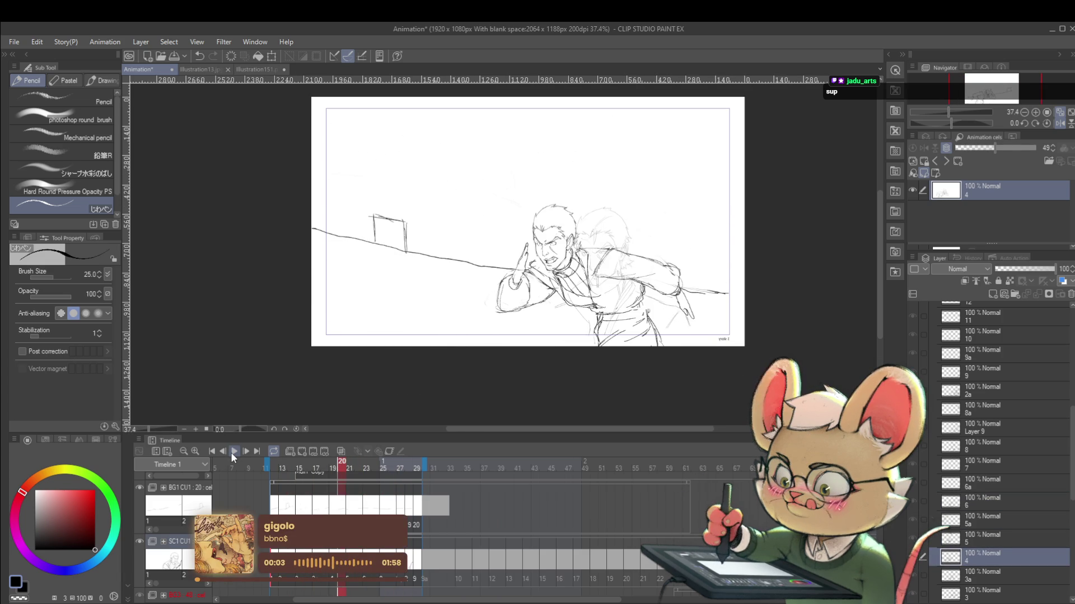
key(Right)
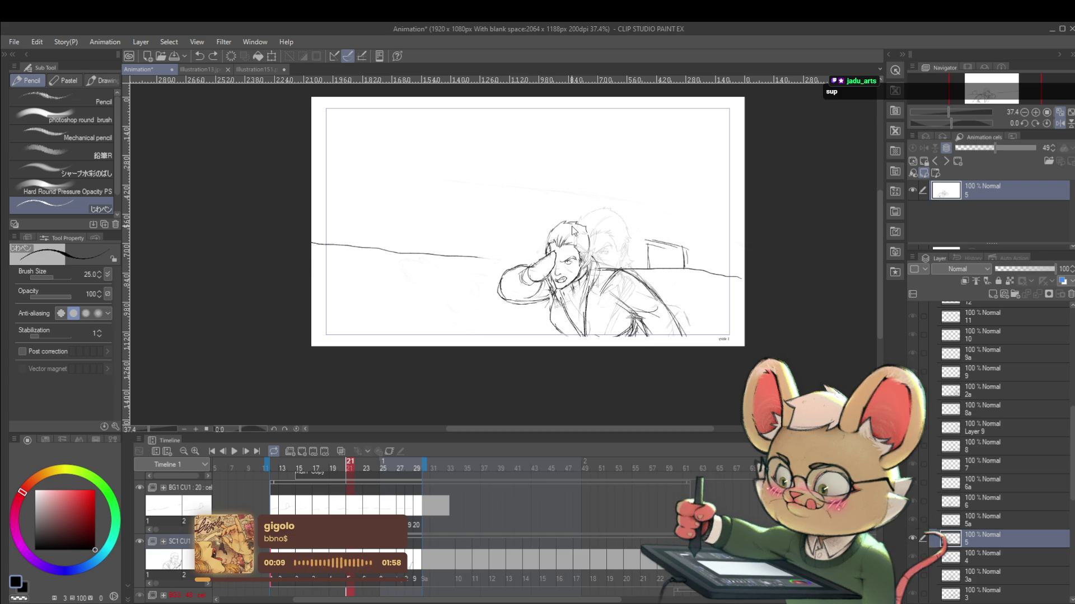
Toggle undo between arm versions to restore the hand-on-forehead pose, and add a chest stroke.
key(ctrl+z)
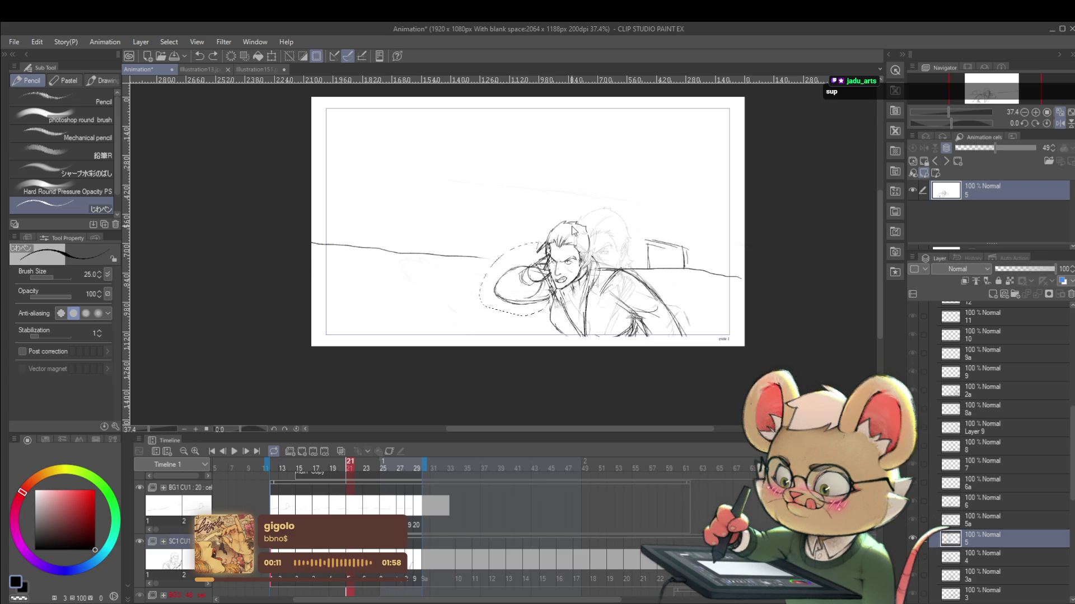
key(ctrl+z)
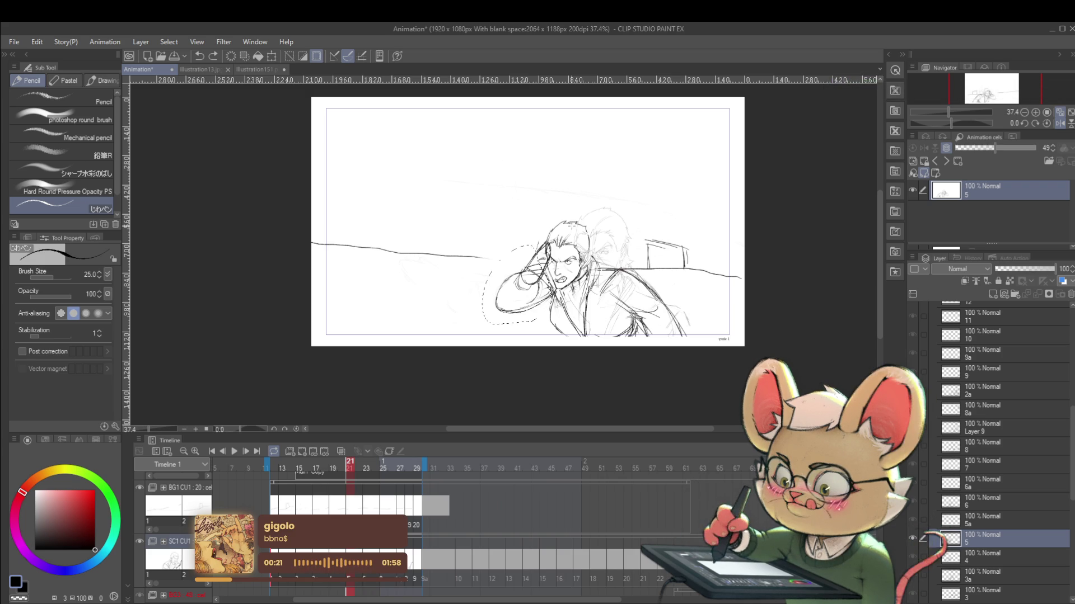
key(ctrl+z)
drag(609, 300, 633, 321)
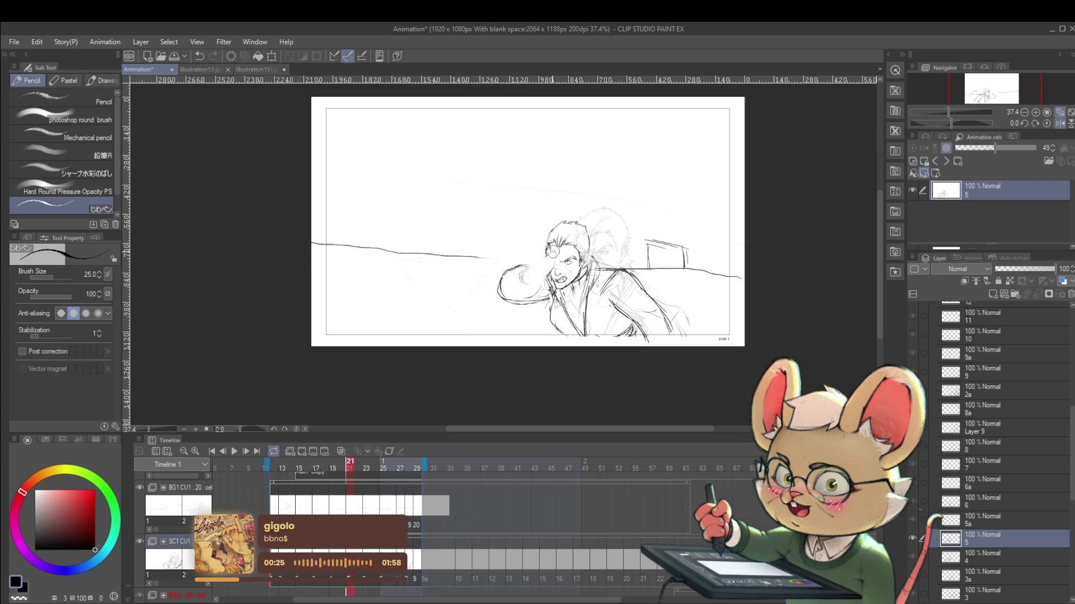
Zoom in and draw cleaner lines along the left side of the face.
scroll(562, 264, up, 3)
scroll(554, 252, up, 3)
drag(532, 253, 536, 279)
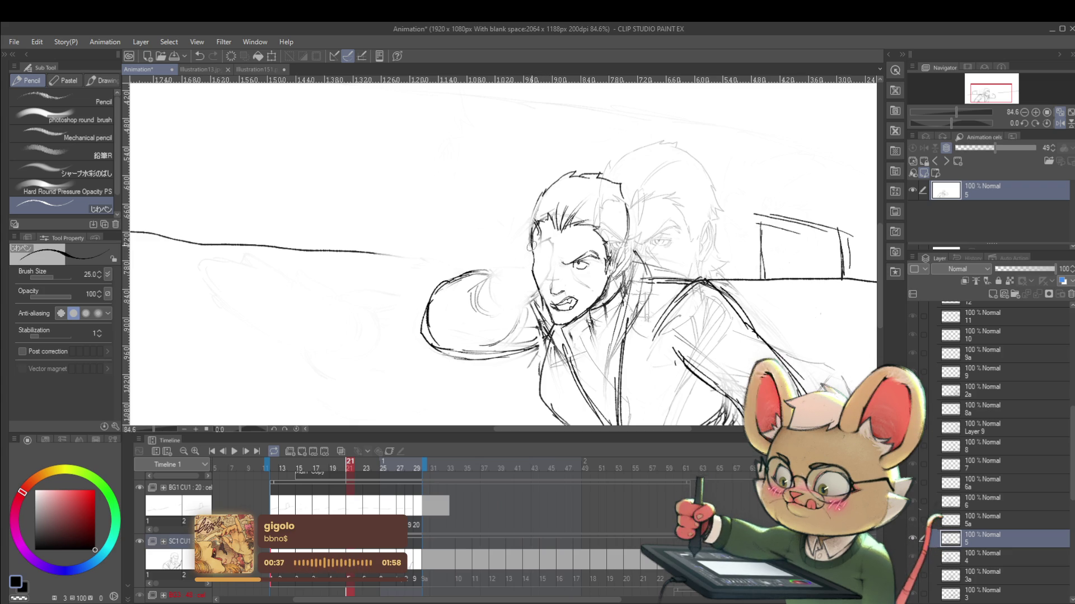
Undo the face stroke, shrink the pen to size 20, and redraw the cheek, jaw and hairline.
key(ctrl+z)
key(bracketleft)
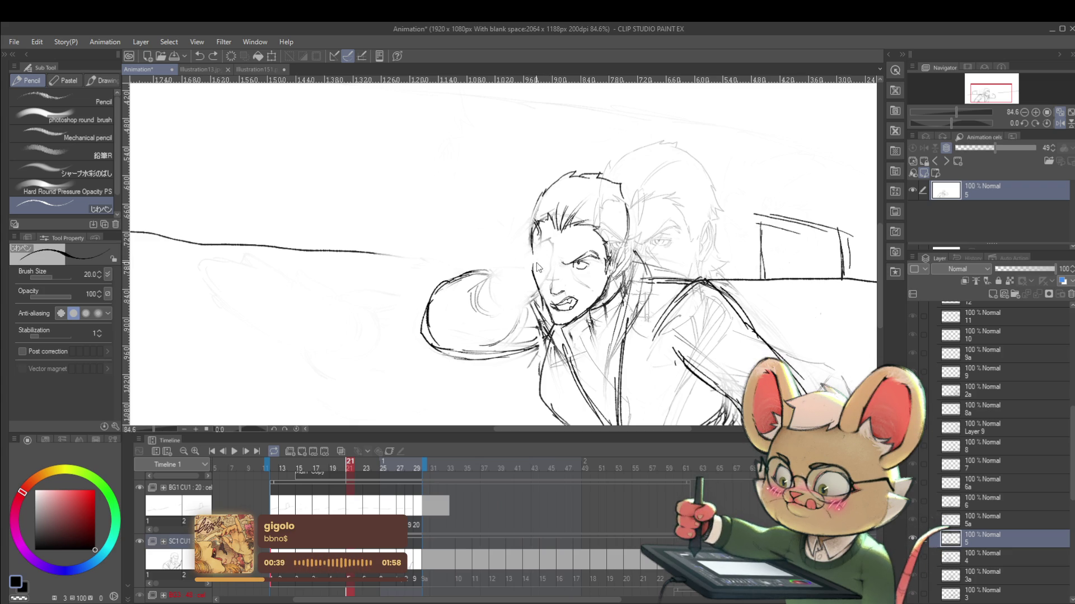
drag(537, 269, 543, 302)
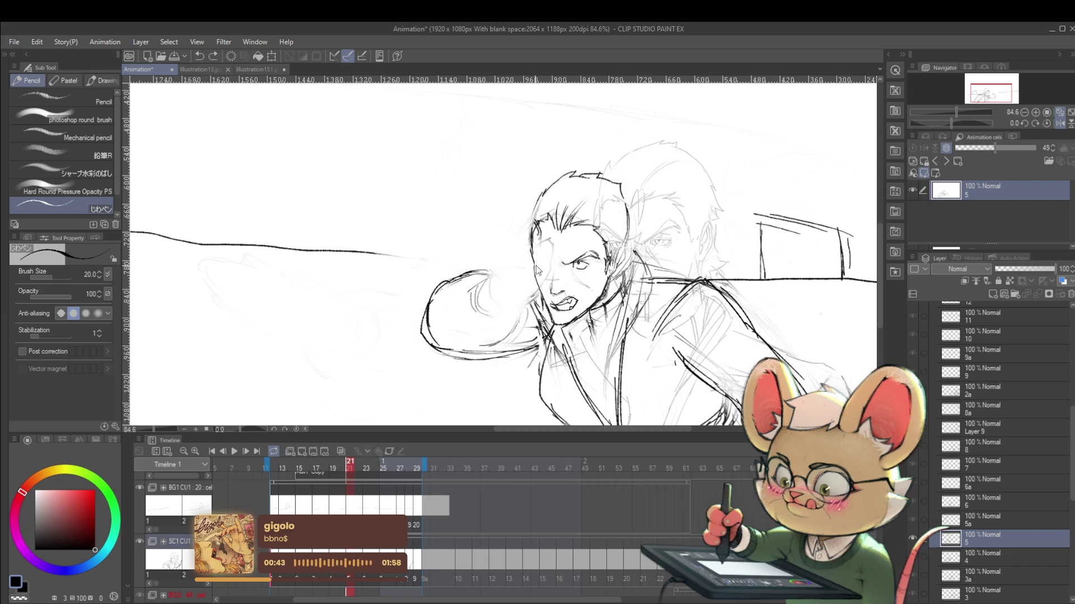
drag(532, 249, 533, 247)
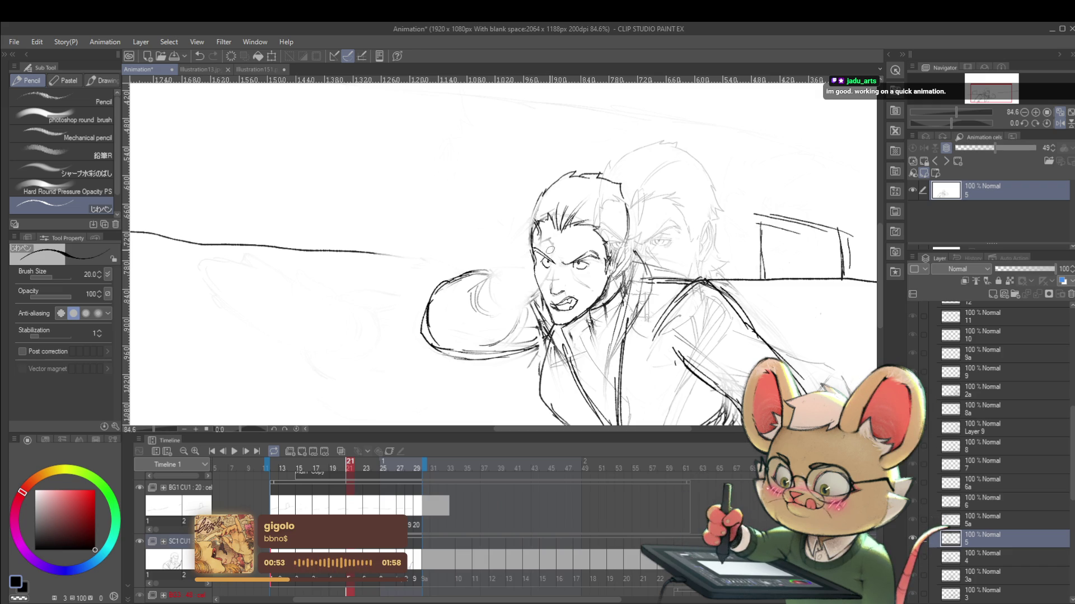
scroll(539, 206, down, 4)
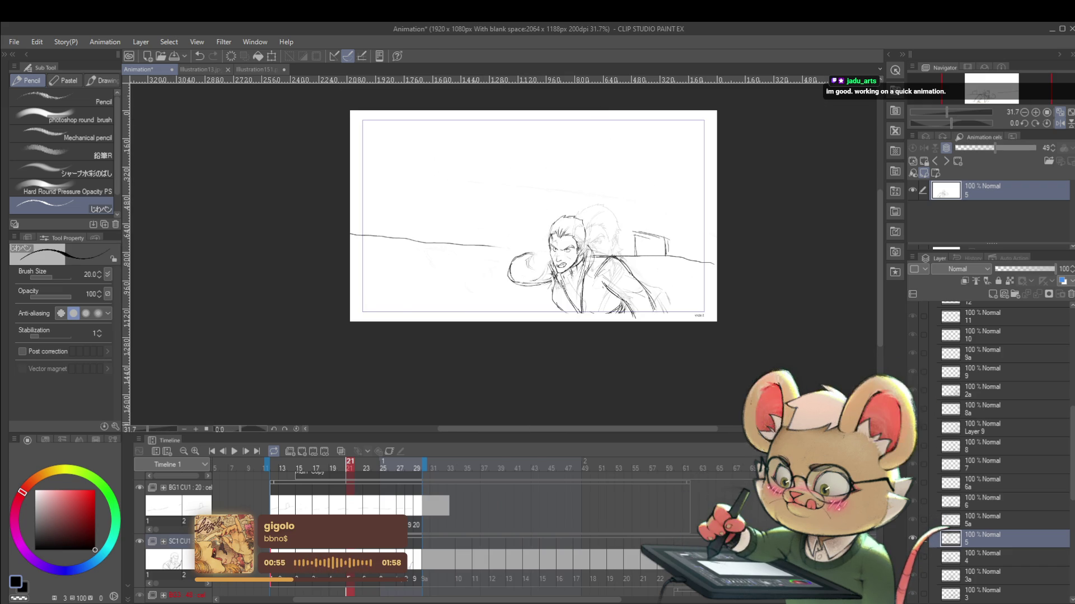
click(1060, 123)
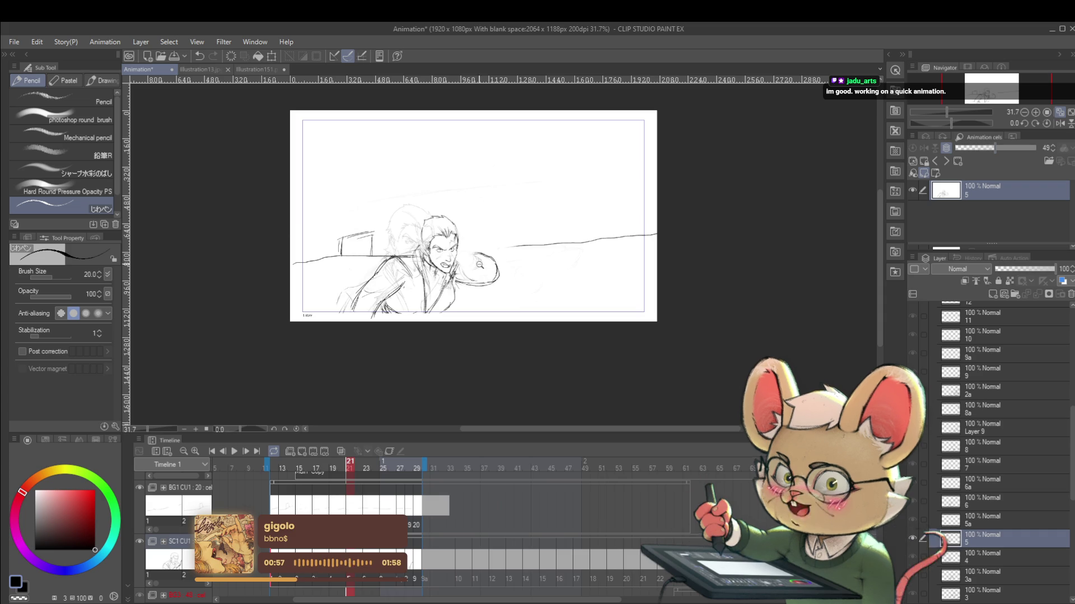
Remove the curled stroke by the face in mirrored view, unflip, and compare with frame 20.
scroll(479, 252, up, 3)
key(ctrl+z)
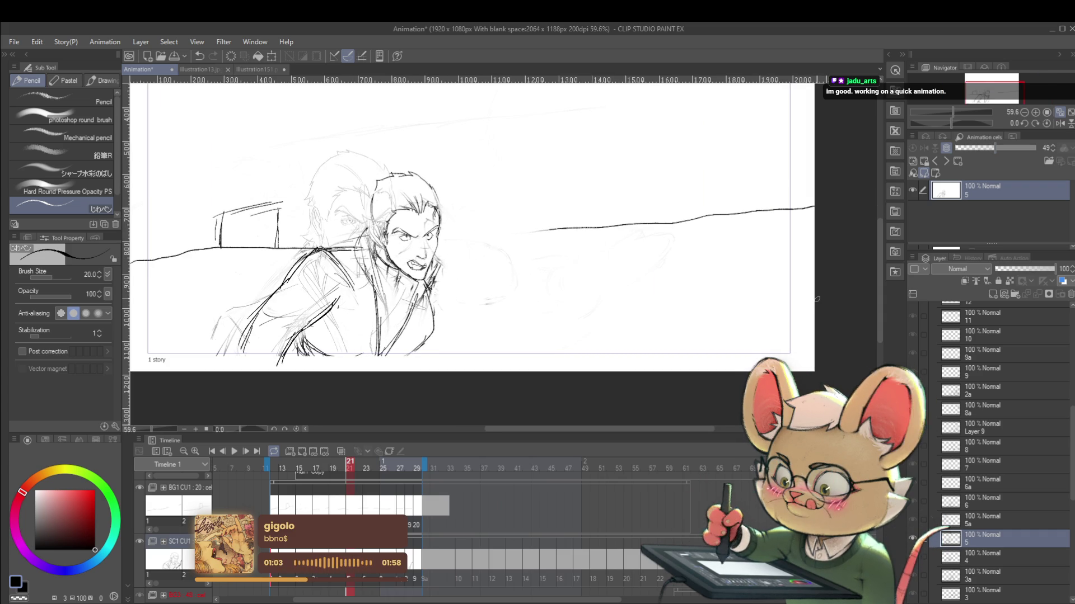
click(1059, 123)
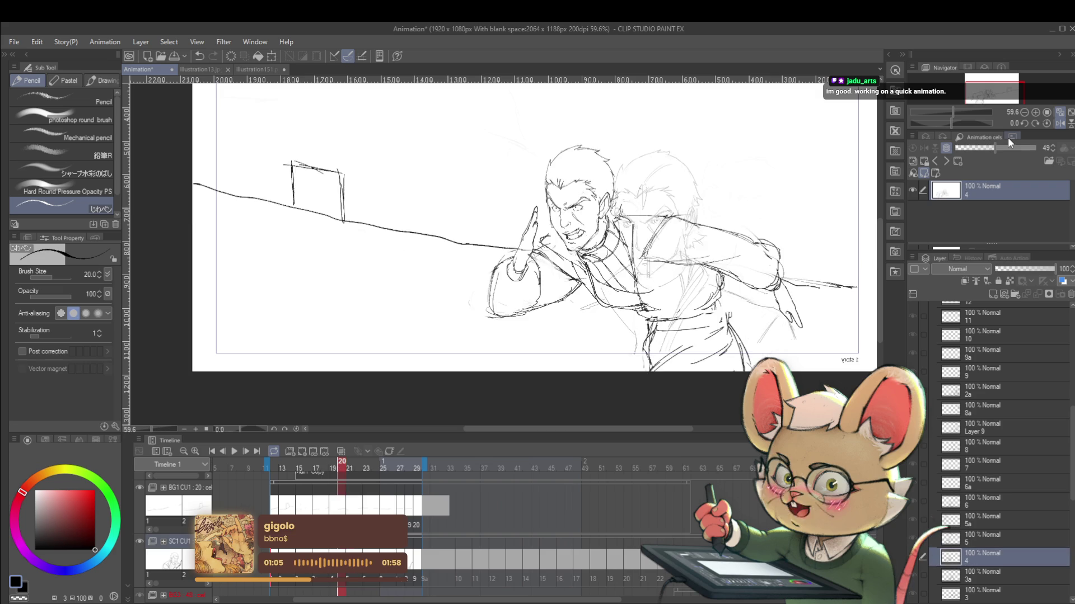
key(Left)
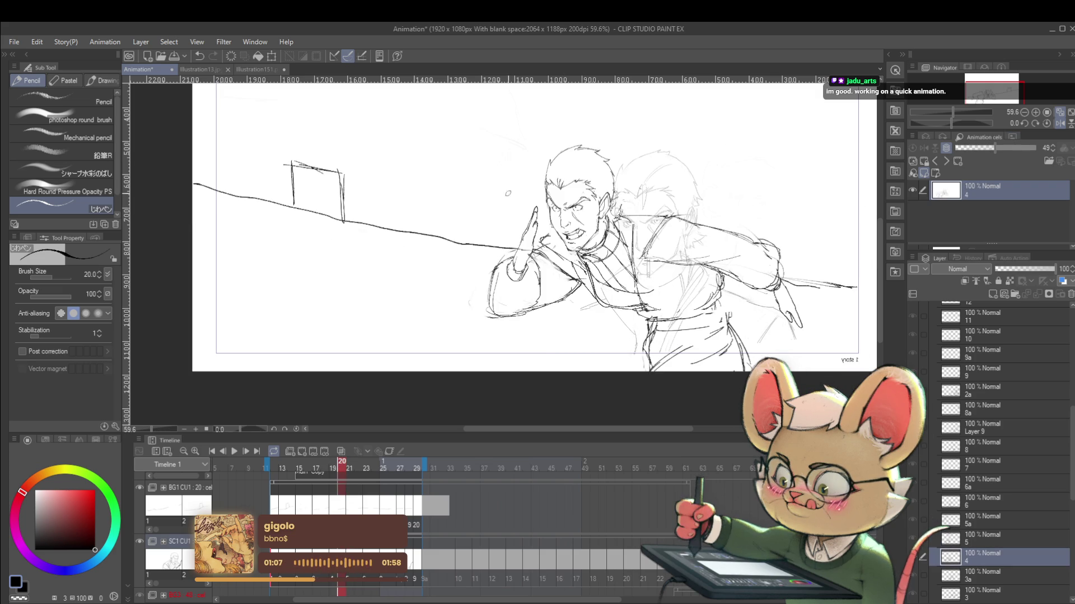
key(Right)
Sketch an oval raised-hand shape beside the head, checking it in mirrored view.
drag(529, 180, 518, 213)
key(h)
key(h)
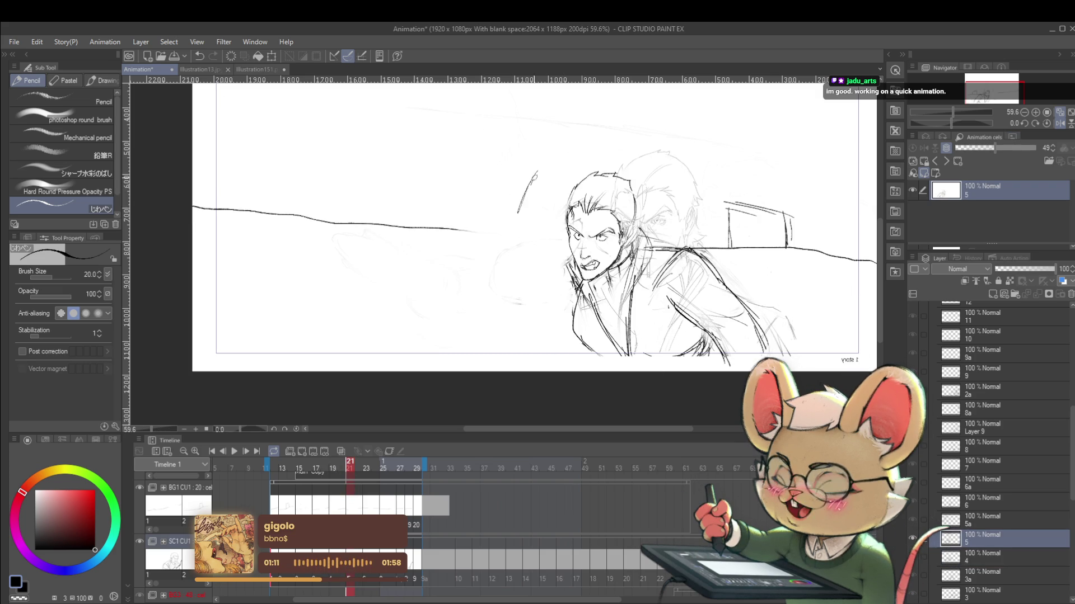
key(h)
key(h)
mouse_move(541, 174)
mouse_down()
mouse_move(527, 224)
mouse_move(491, 263)
mouse_move(511, 280)
mouse_up()
key(h)
key(h)
key(h)
key(h)
Draw the forearm curves and small marks around the hand tip and face, checking them mirrored.
drag(496, 238, 509, 280)
key(h)
key(h)
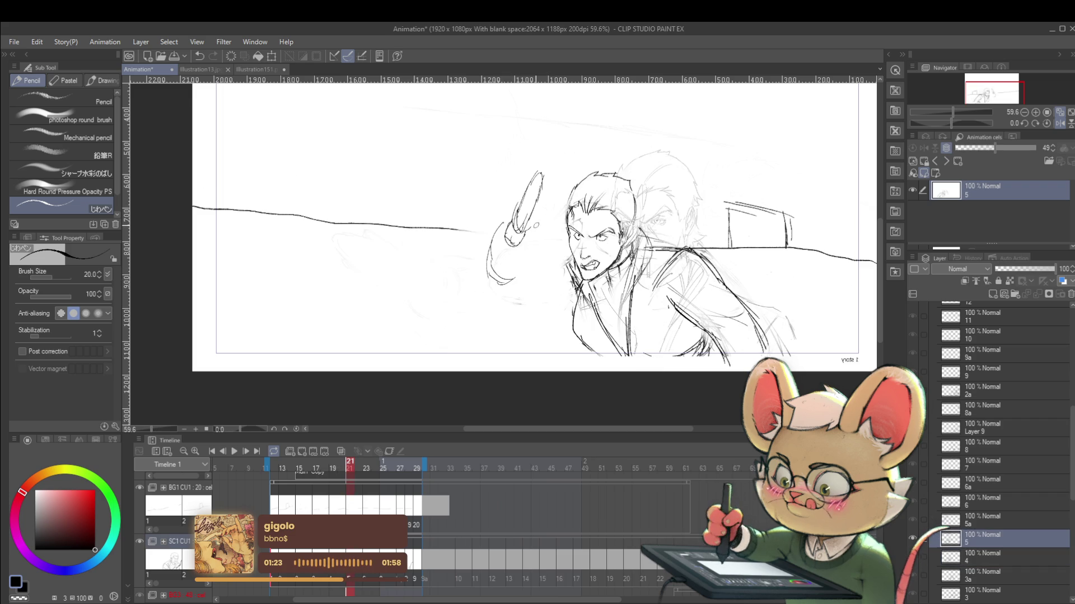
mouse_move(534, 219)
mouse_down()
mouse_move(541, 231)
mouse_move(513, 281)
mouse_up()
key(h)
key(h)
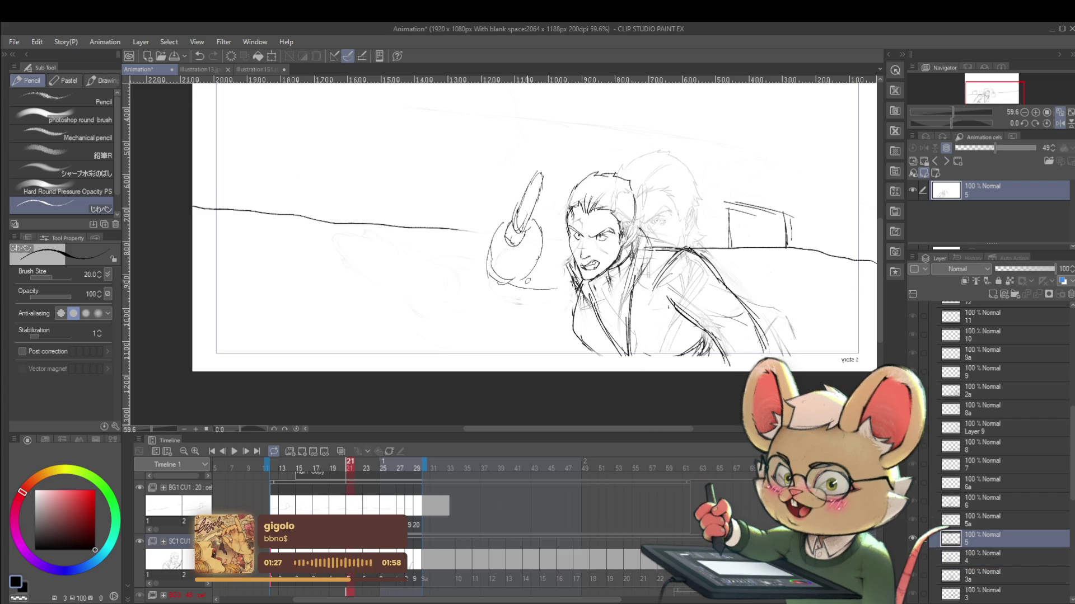
drag(490, 273, 535, 302)
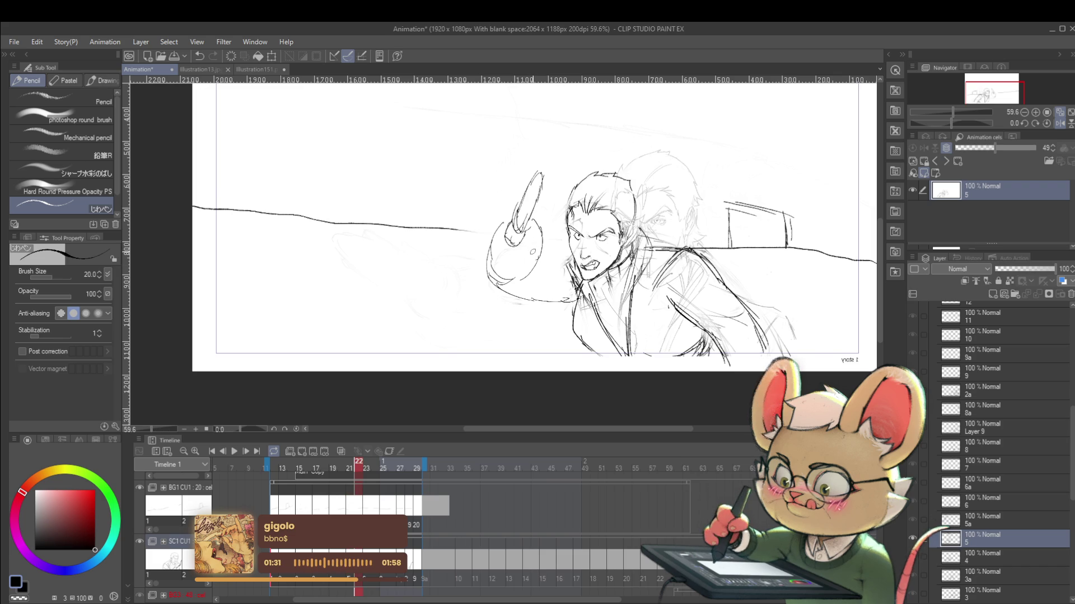
key(h)
key(h)
mouse_move(529, 231)
mouse_down()
mouse_move(523, 240)
mouse_move(561, 244)
mouse_up()
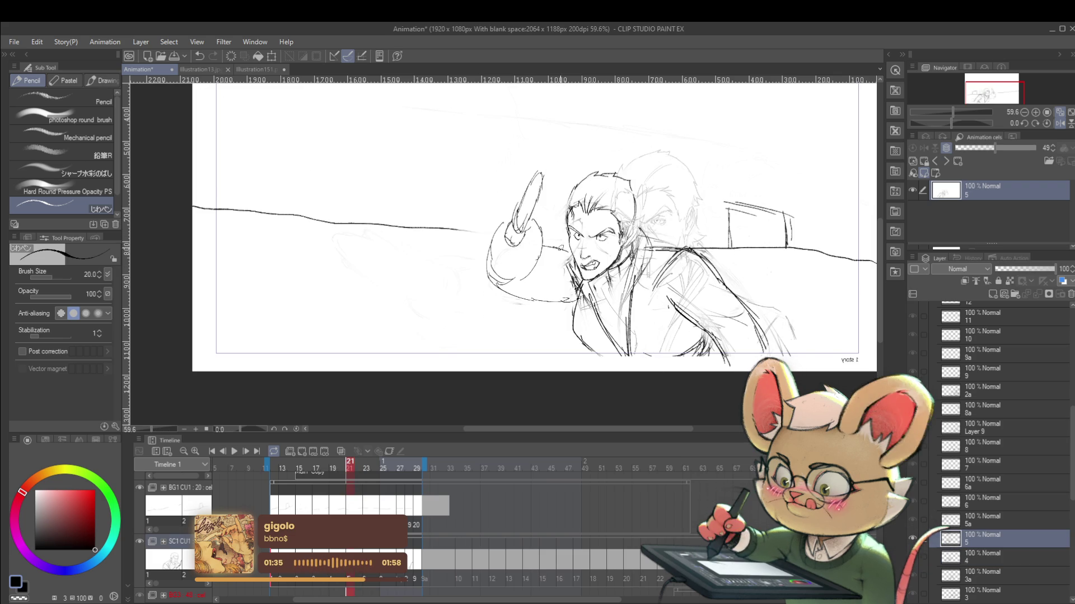
key(h)
key(h)
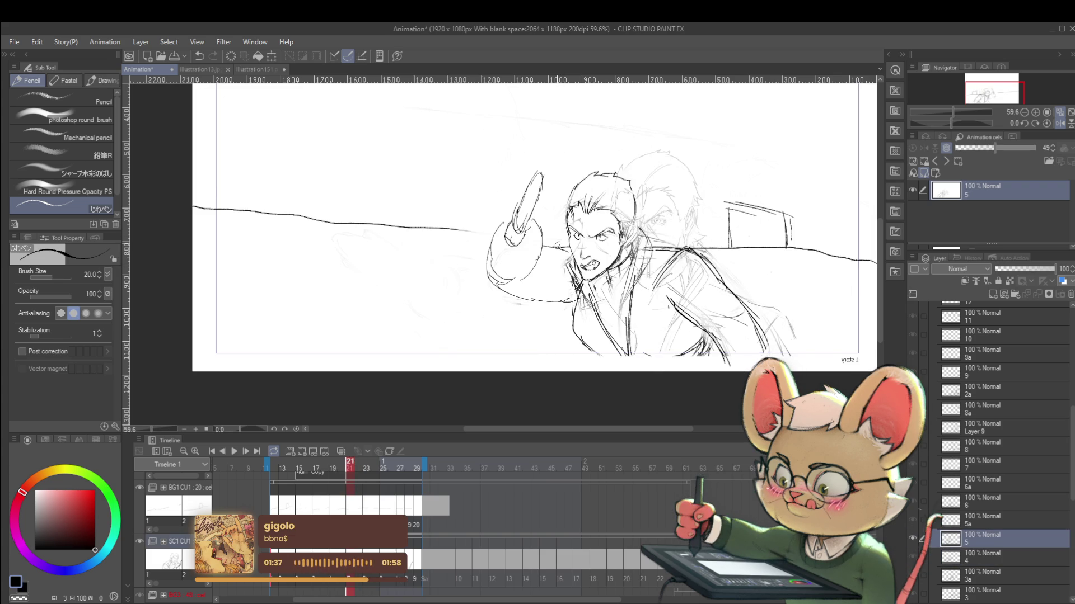
key(h)
key(h)
drag(554, 247, 561, 244)
key(h)
key(h)
key(h)
key(h)
key(h)
key(h)
key(h)
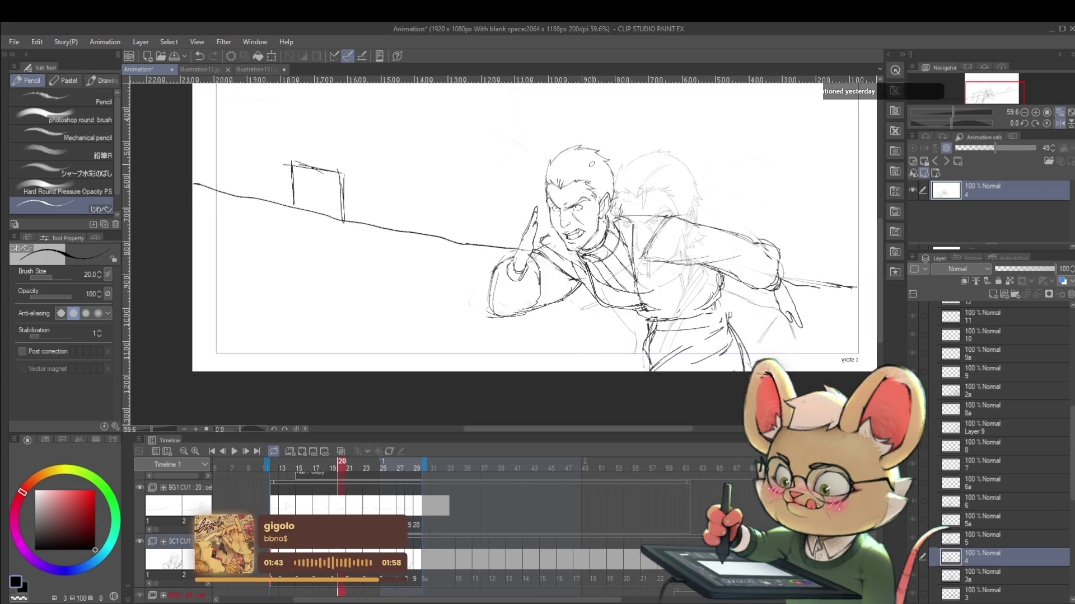
key(h)
key(h)
key(h)
key(h)
key(h)
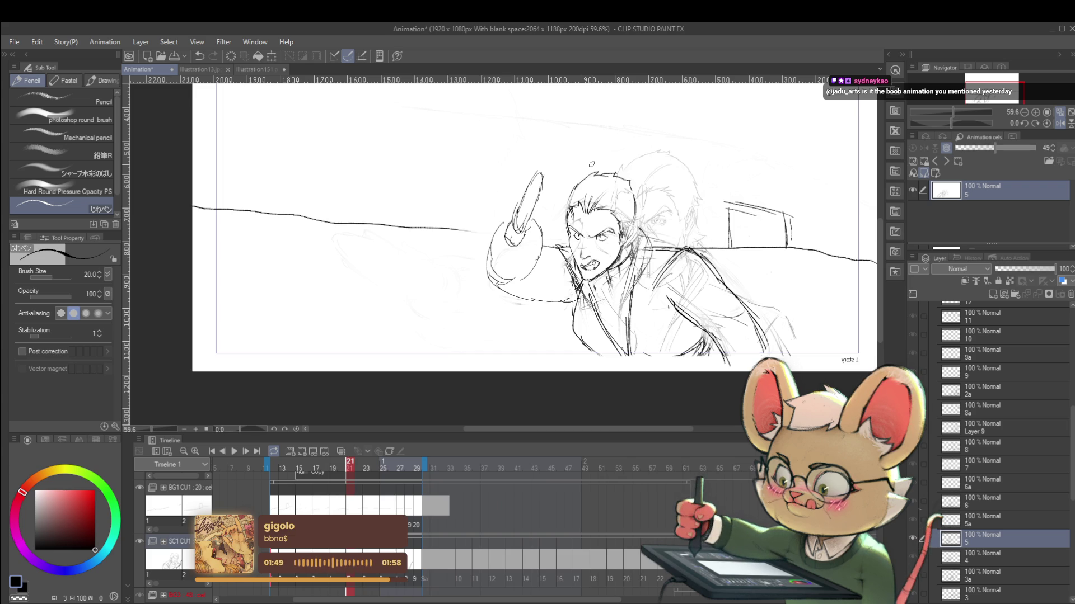
Review playback, undo the last stroke, draw a shoulder curve on the next frame, then replay.
click(236, 450)
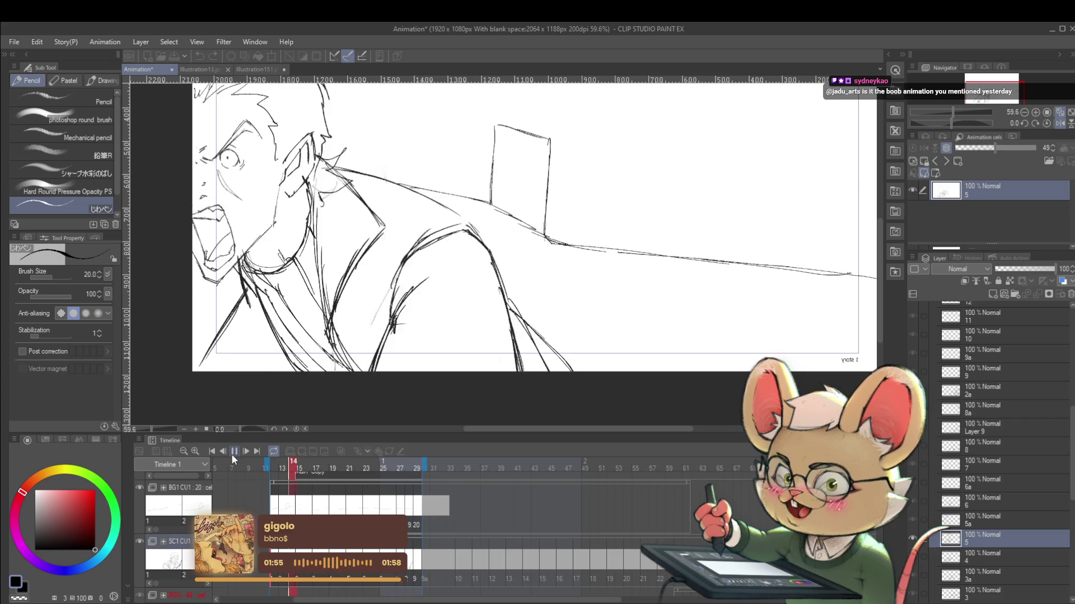
click(235, 451)
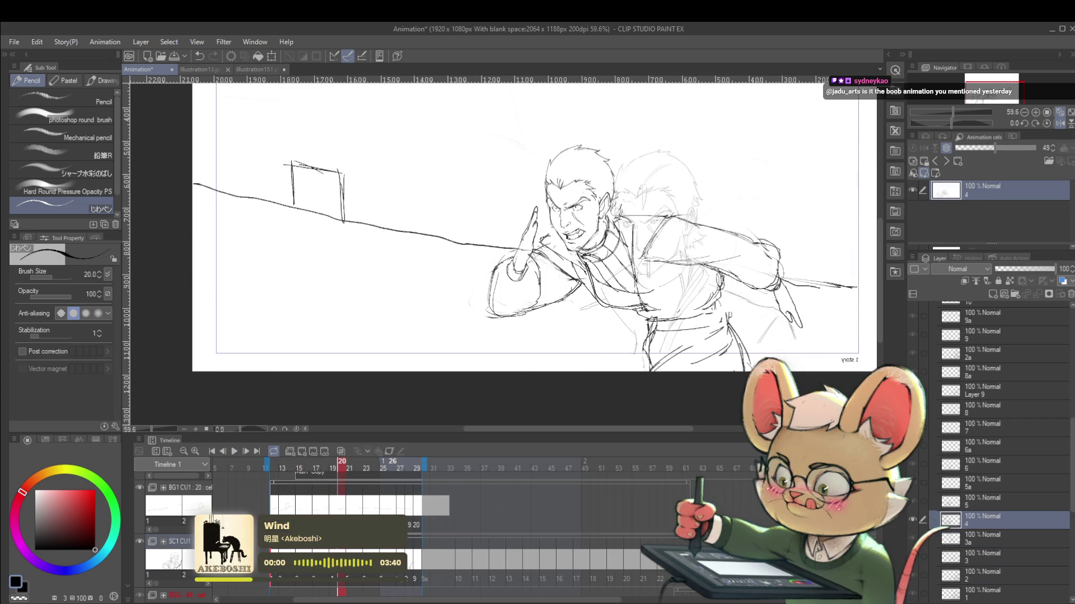
key(ctrl+z)
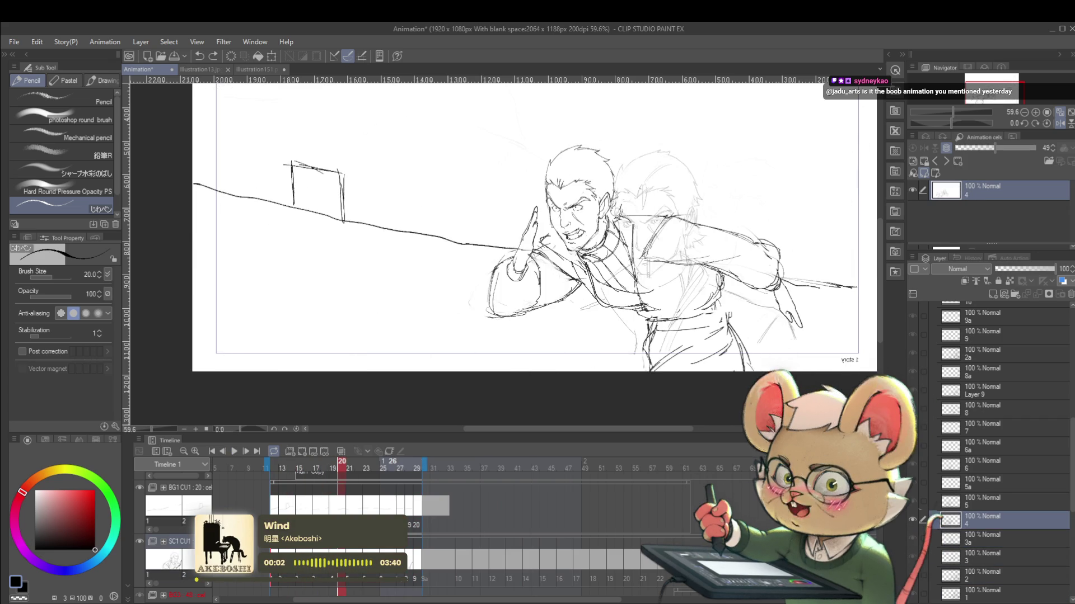
key(Right)
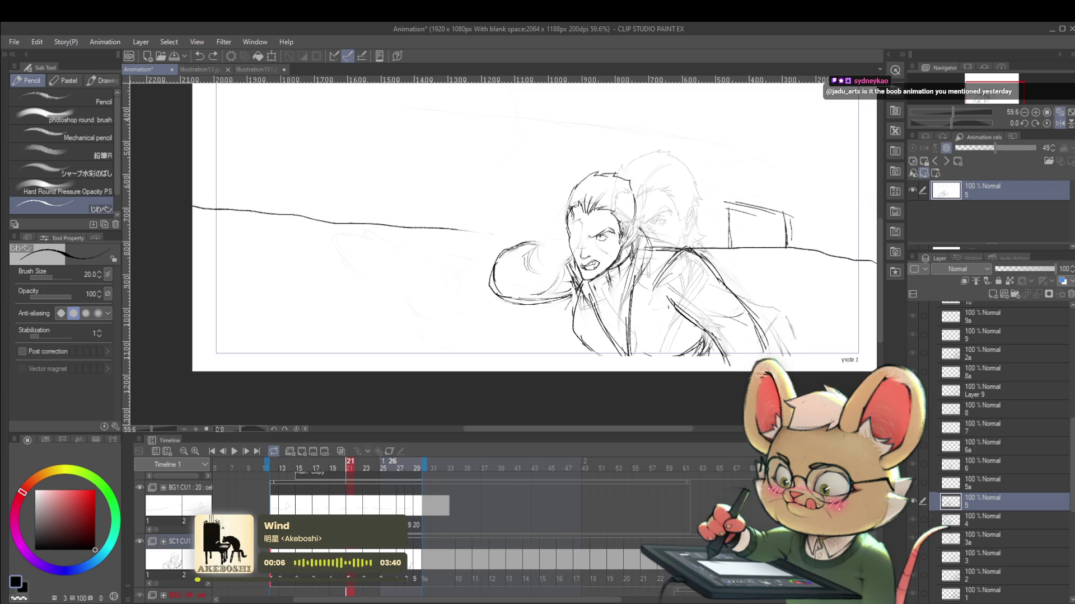
drag(678, 251, 788, 355)
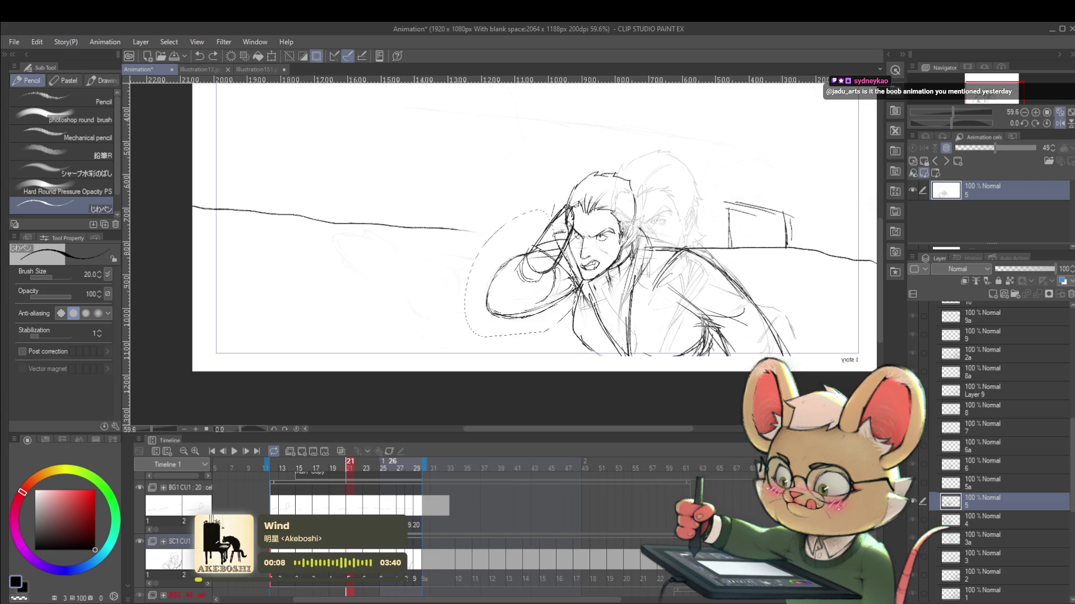
click(234, 452)
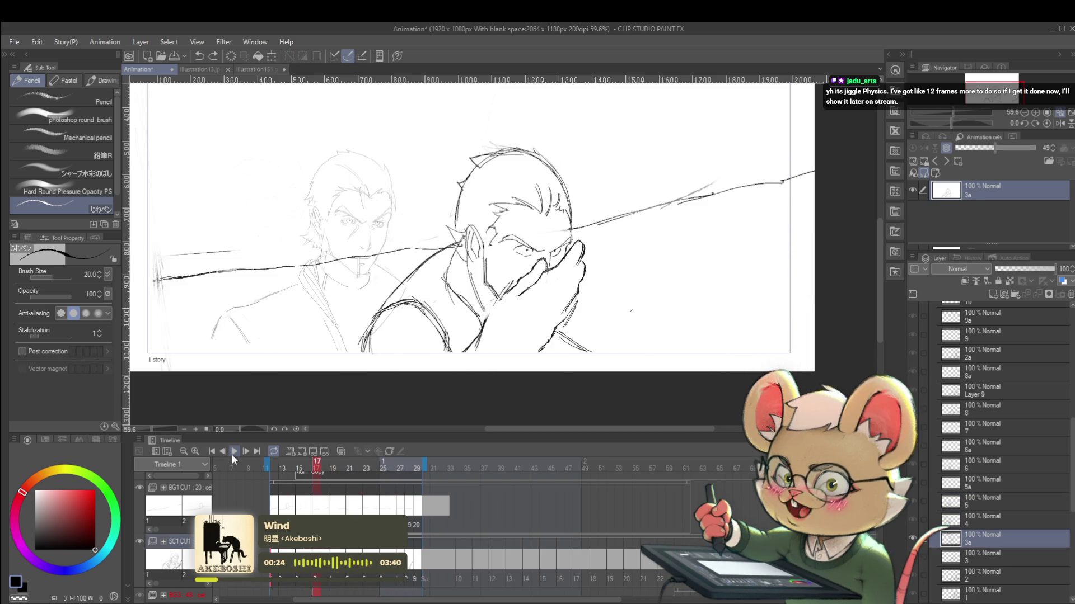
Stop playback, step back two frames, select the BG1 CU1 : 20 folder and replay.
click(233, 455)
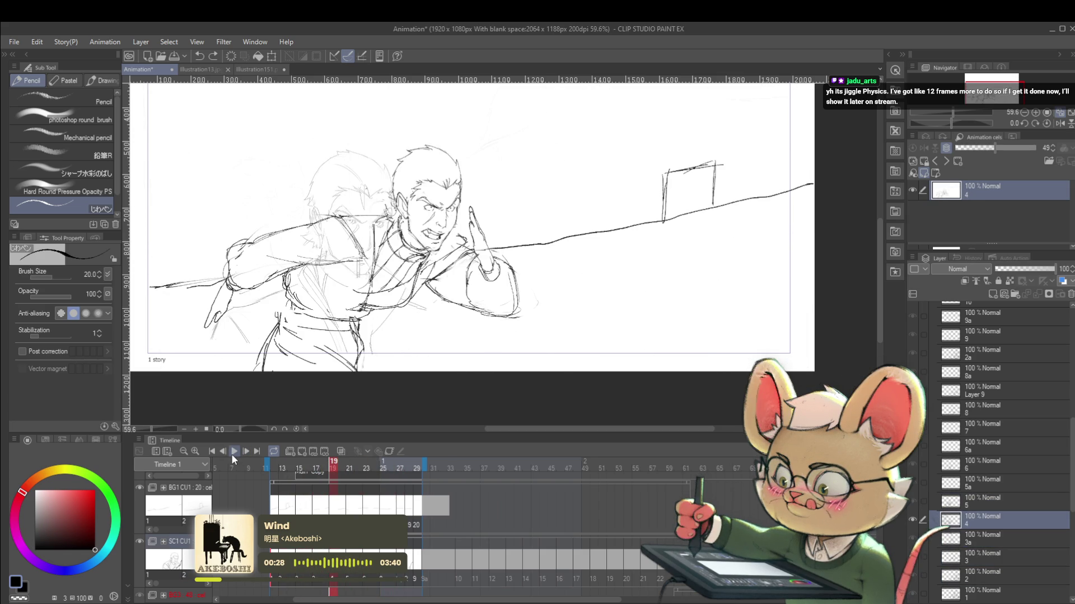
key(Left)
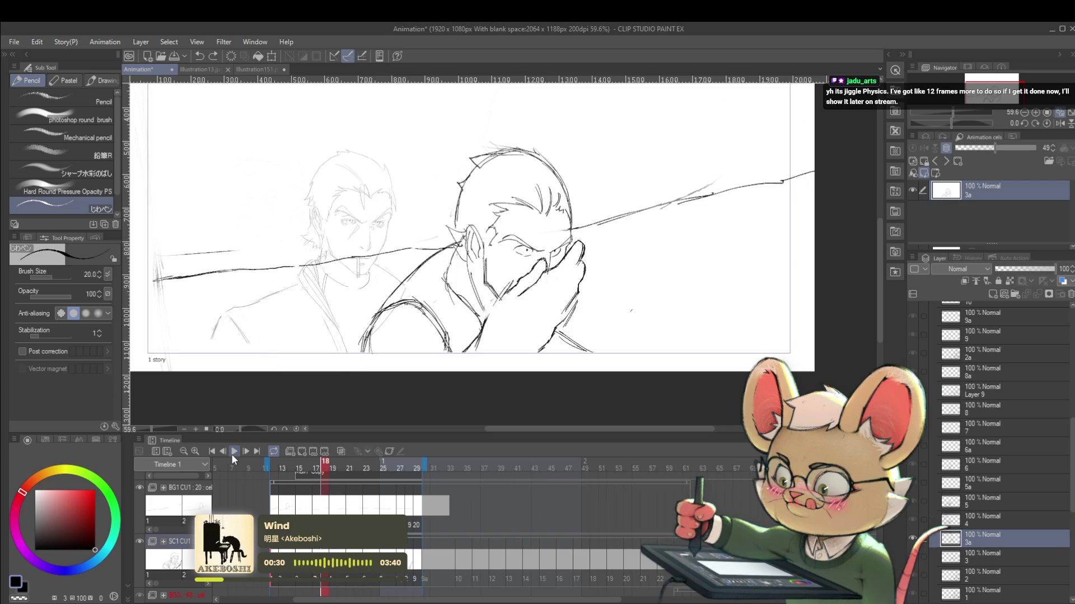
key(Left)
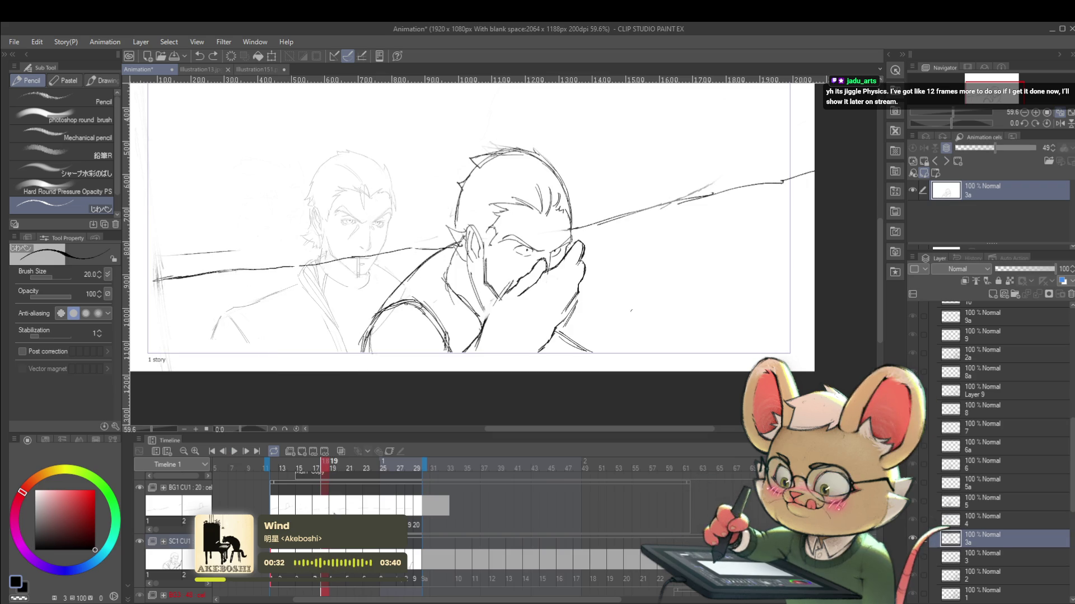
click(317, 504)
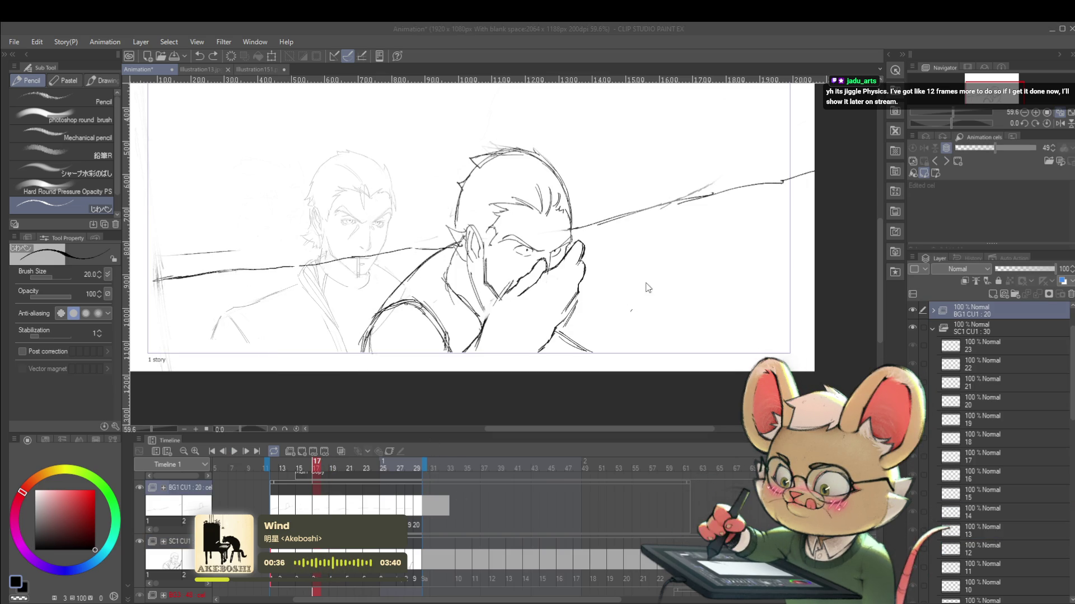
click(234, 452)
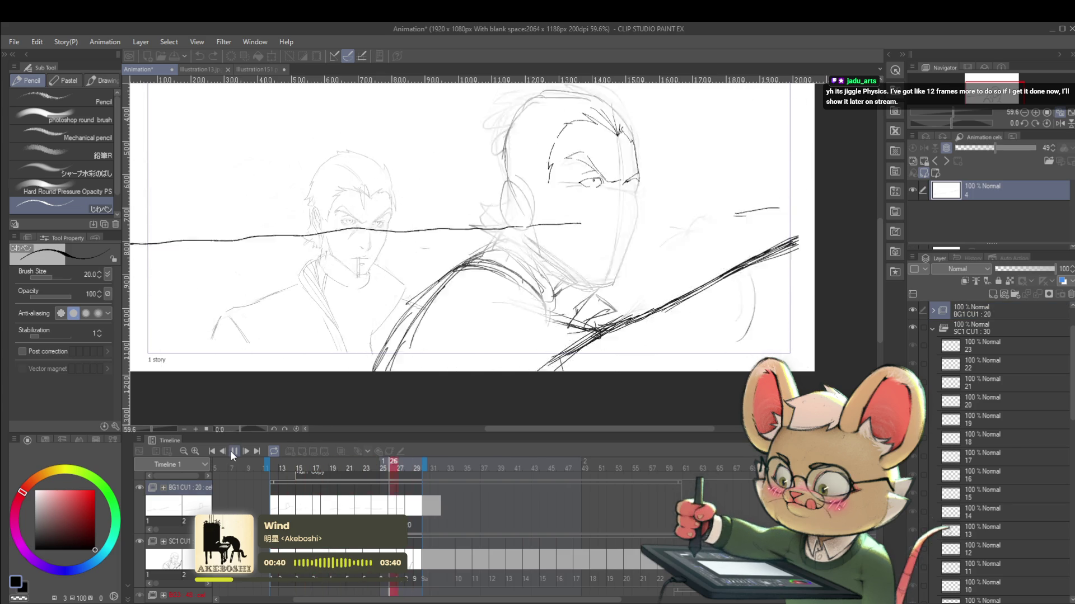
Mirror the canvas view, stop playback and step through the frames around frame 19.
click(1060, 123)
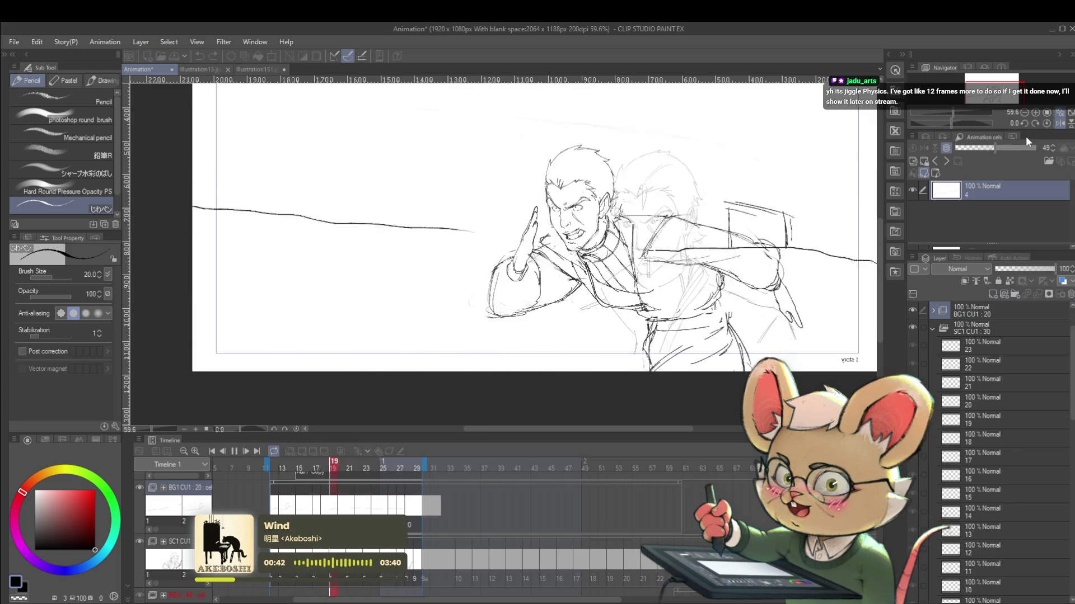
click(234, 451)
key(Left)
key(Left)
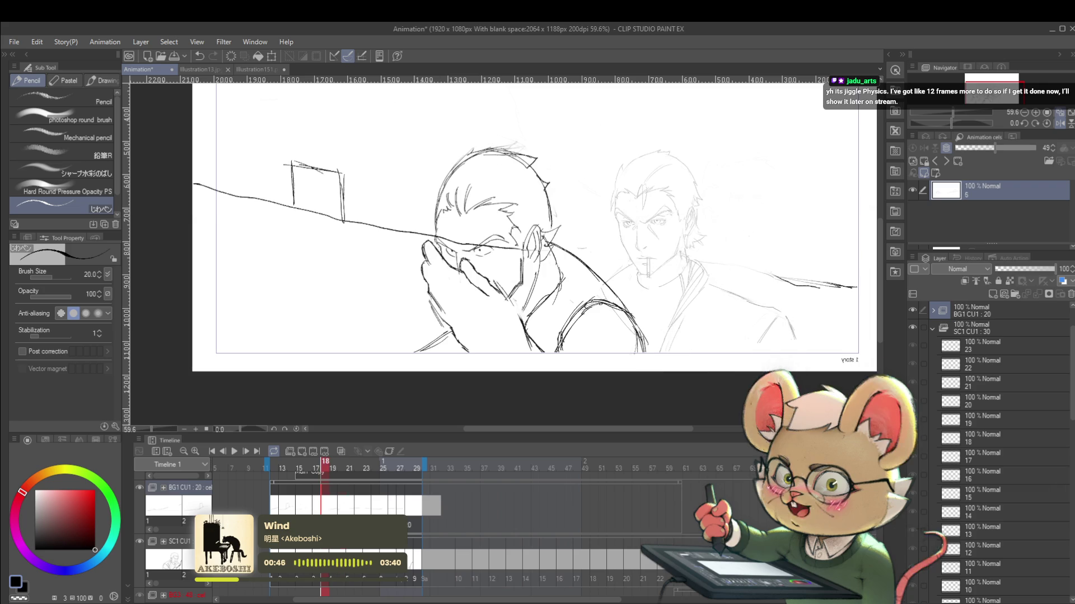
key(Right)
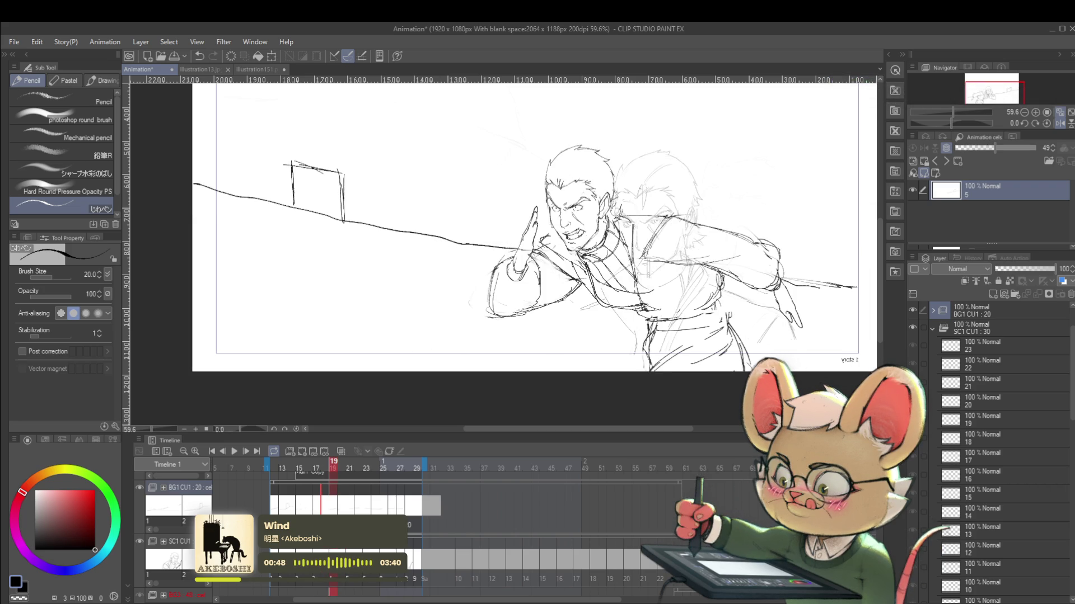
key(Right)
key(Right)
key(Right)
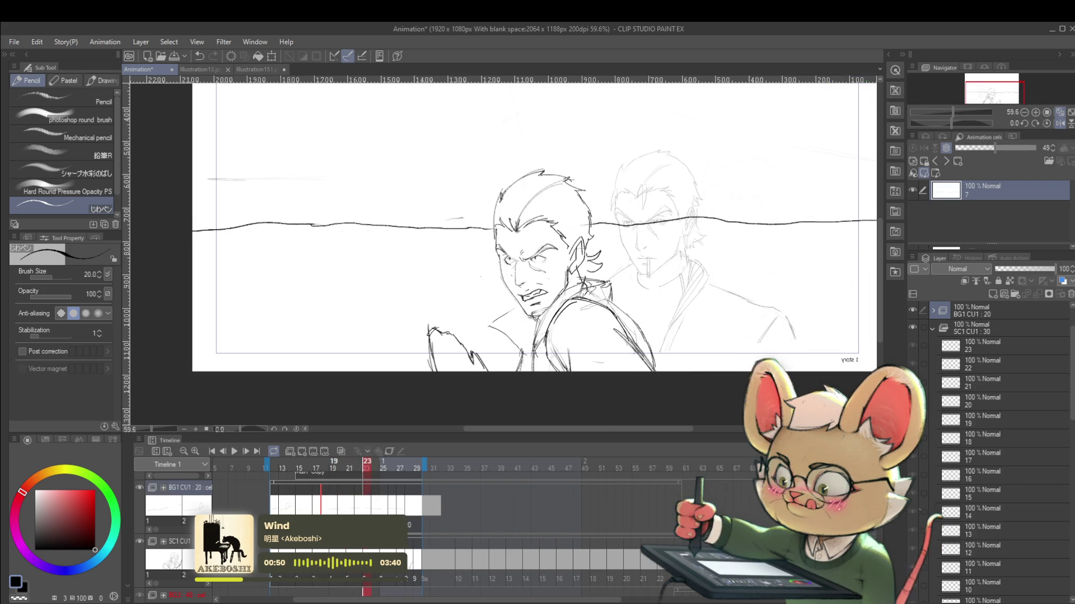
key(Right)
Compare frames 25–27, then put the frame 26 horizon stroke under scale/rotate transform.
key(Right)
key(Right)
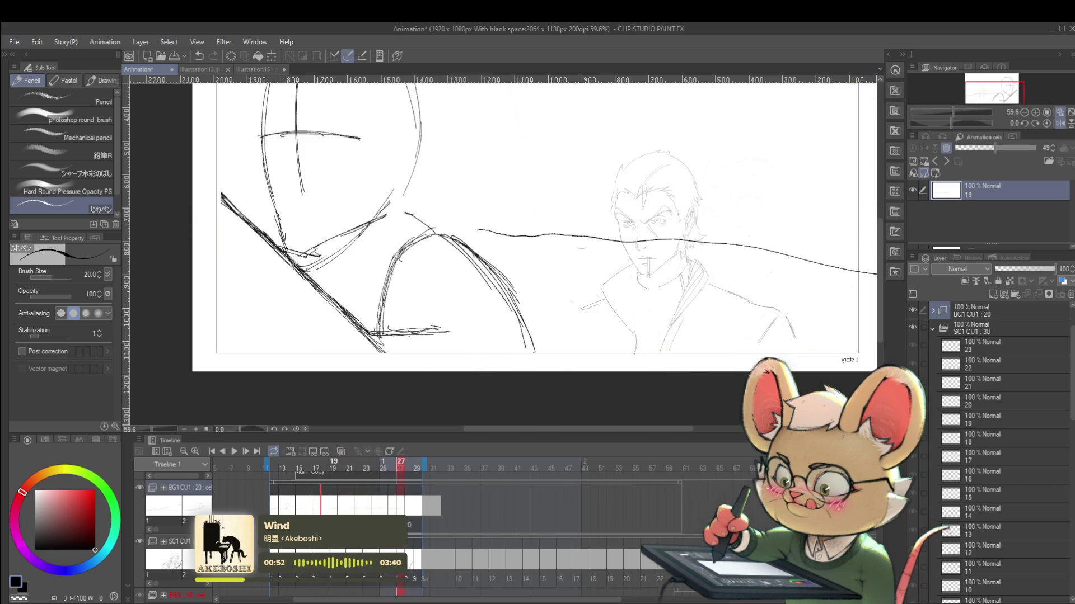
key(Left)
key(Right)
key(Left)
key(Left)
key(Left)
key(Right)
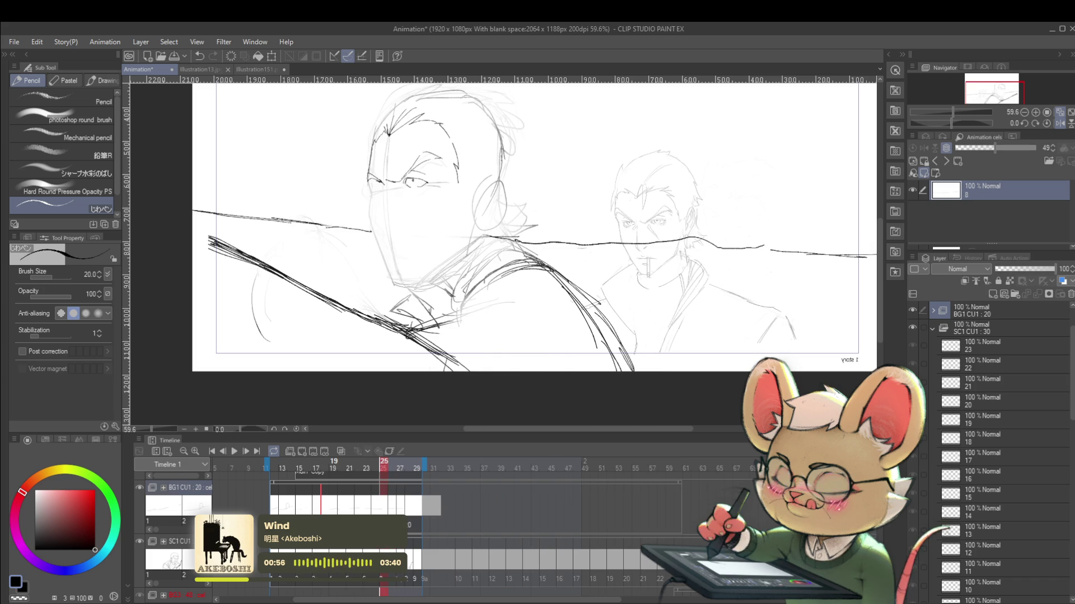
key(Right)
key(Right)
key(Left)
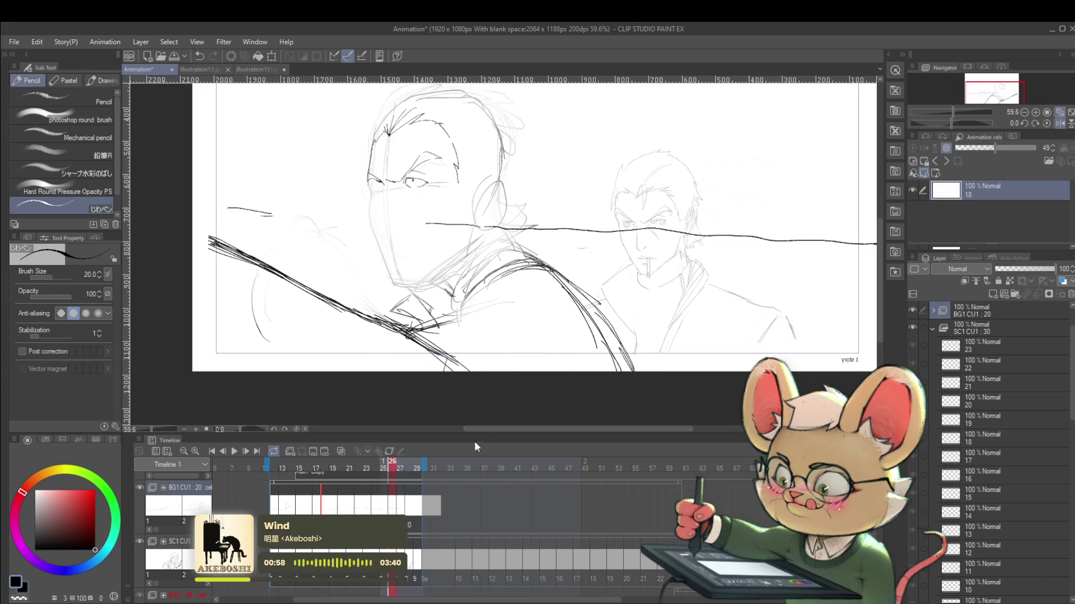
key(ctrl+t)
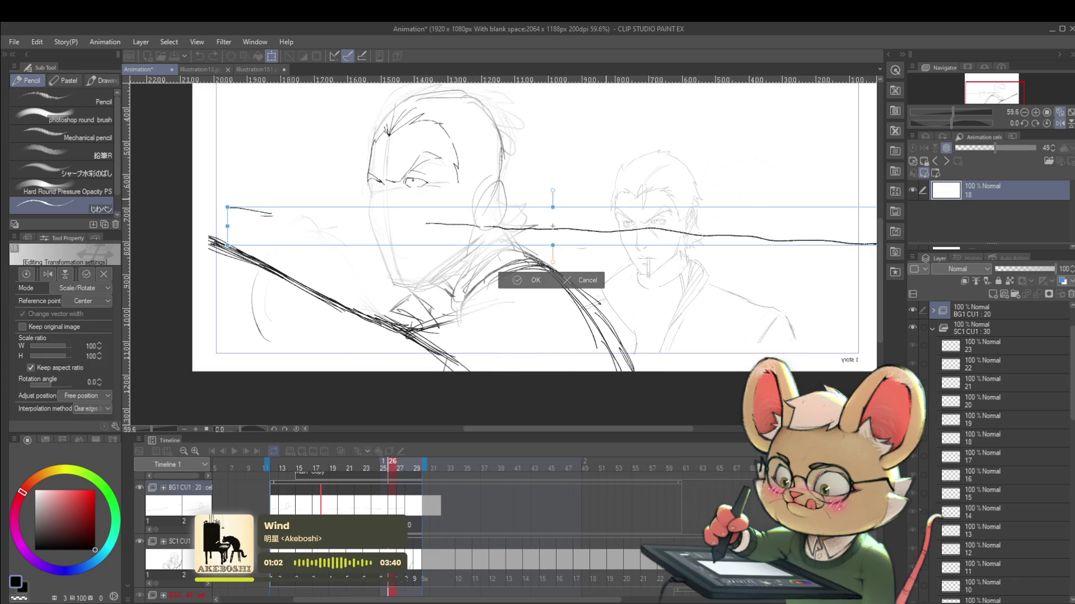
Cancel the pending horizon-stroke transform with an undo and jump to frame 18.
key(Return)
key(ctrl+z)
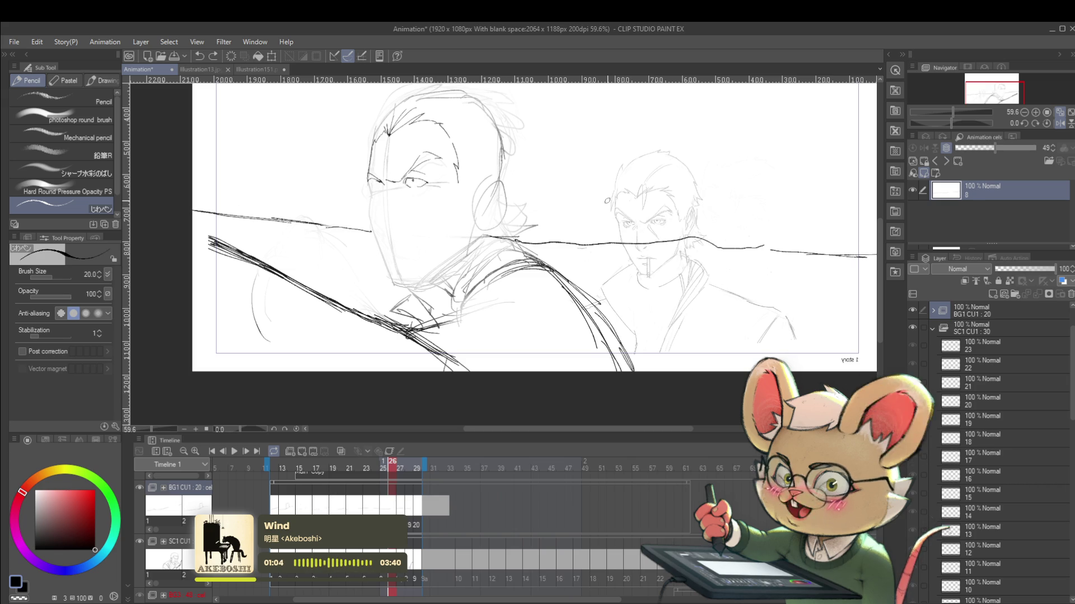
click(324, 577)
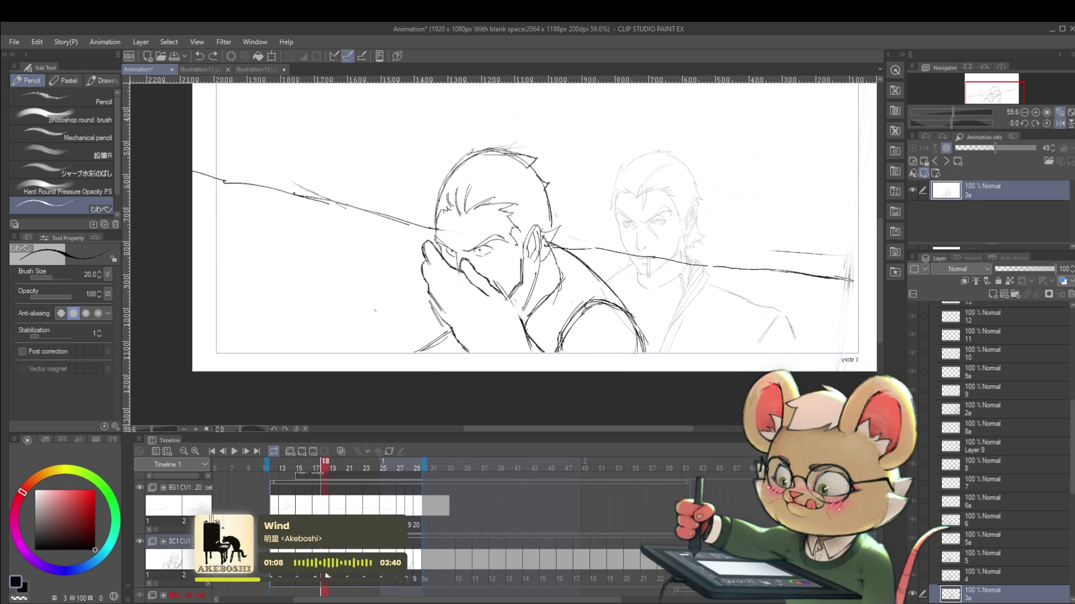
Select the SC1 CU1 : 30 folder and play the animation through once.
click(316, 588)
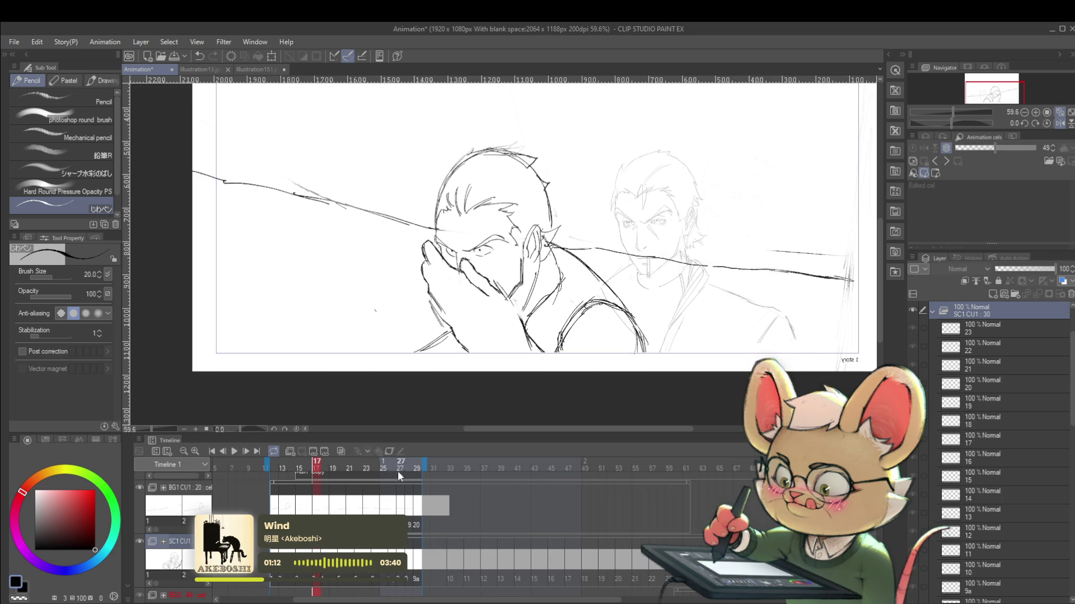
click(233, 453)
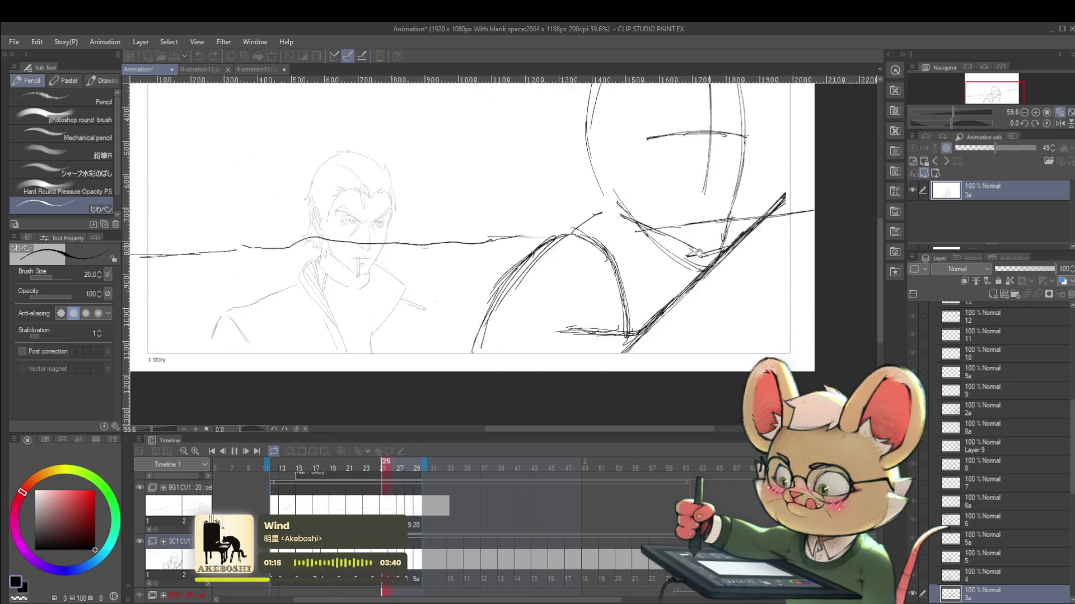
click(237, 453)
Hide the Folder 4 : 2 reference sketch so only the drawings and horizon remain.
scroll(582, 306, down, 2)
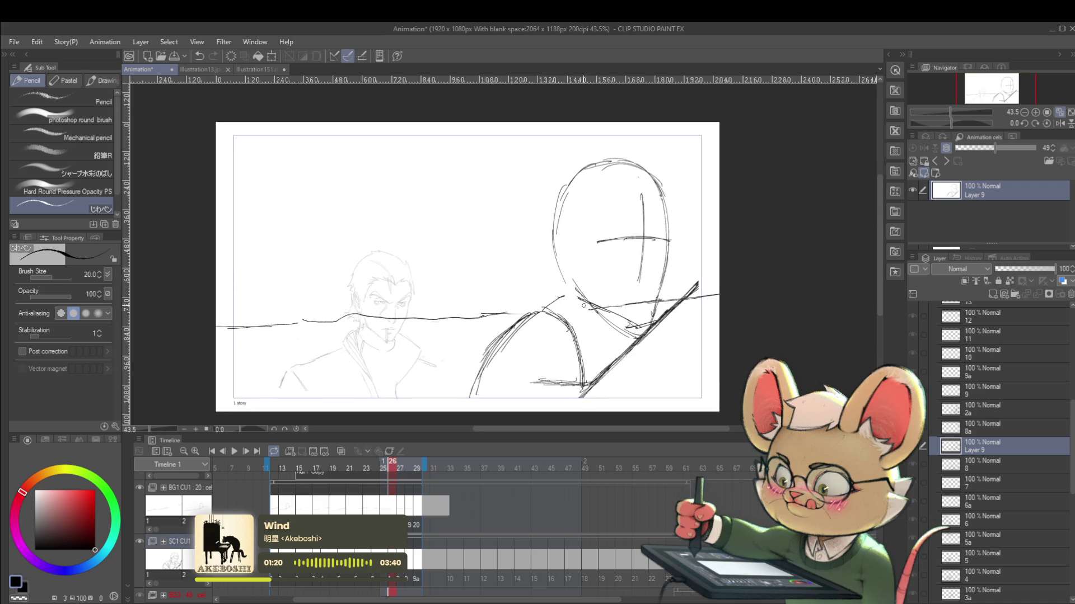
drag(1072, 424, 1072, 298)
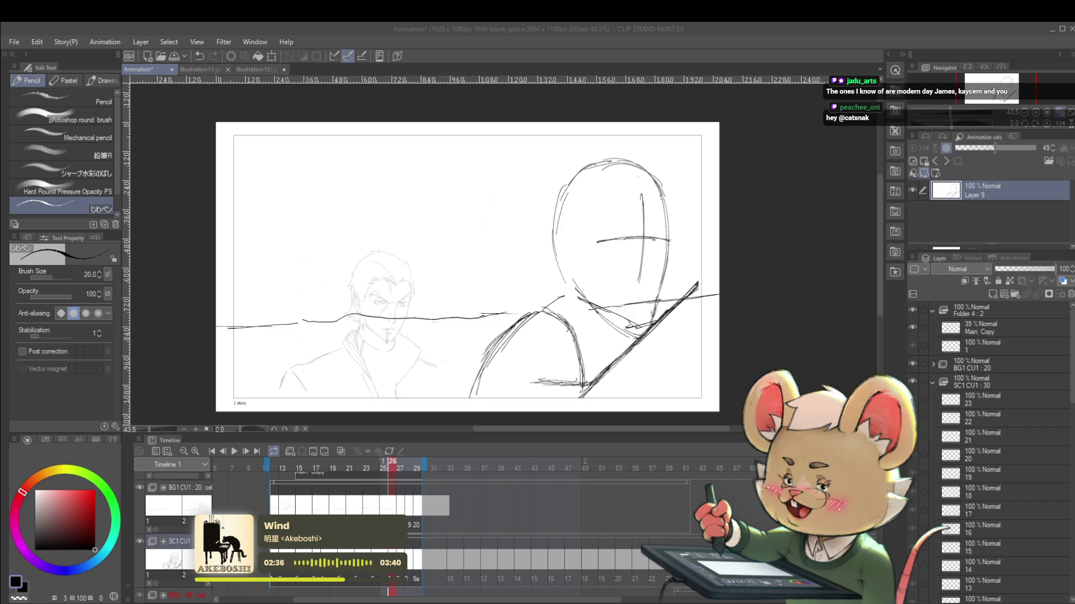
click(913, 310)
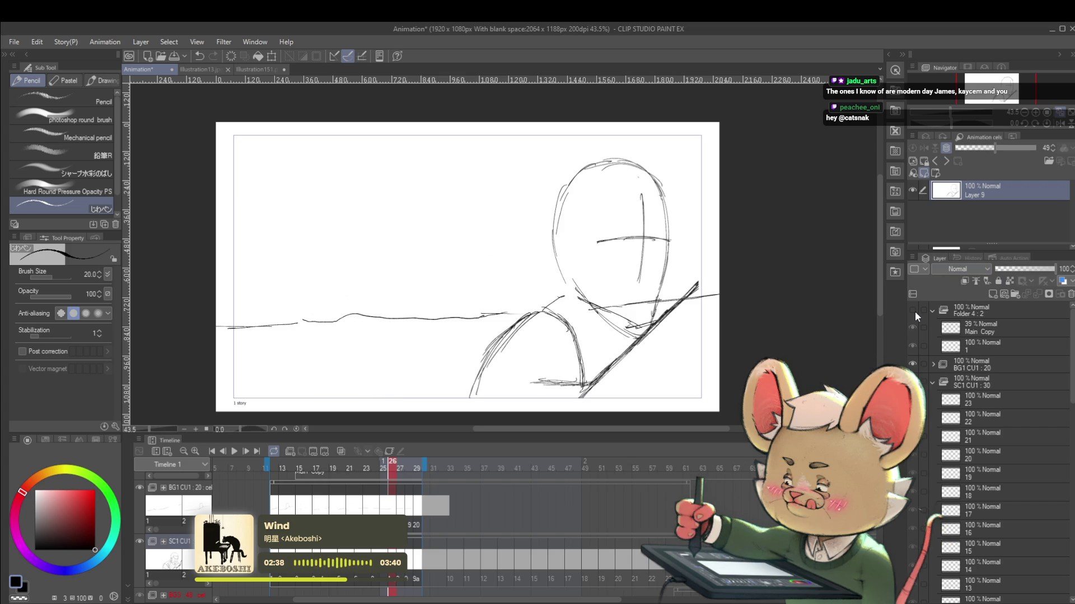
Play the animation without the reference, mirror the canvas view, then stop on frame 19.
click(230, 451)
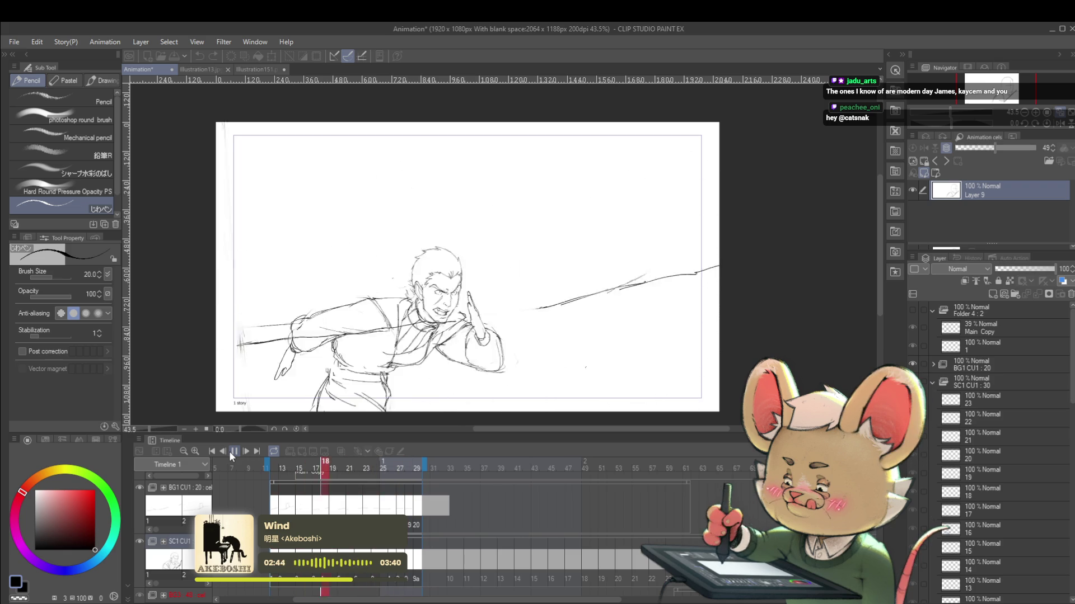
click(1059, 123)
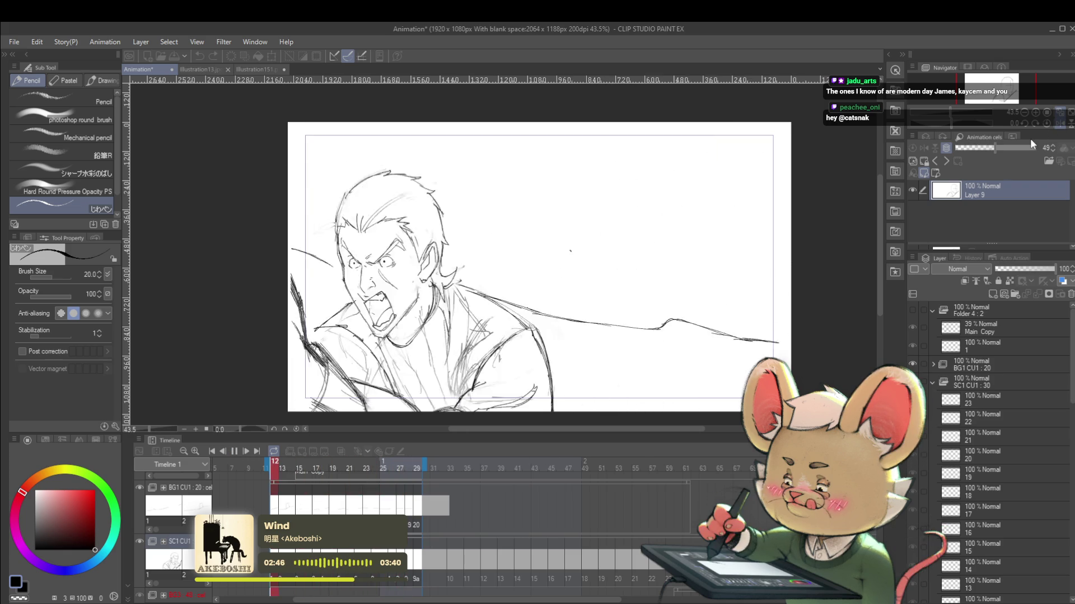
click(235, 450)
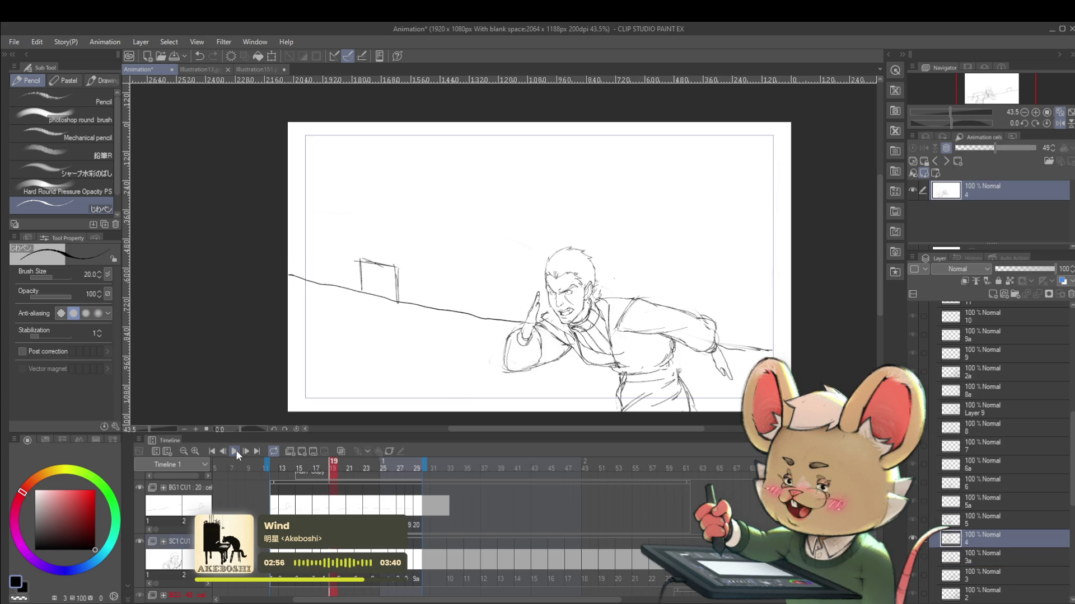
Scale cel 4's sketch to 96% and compare it with the neighbouring frames.
key(ctrl+t)
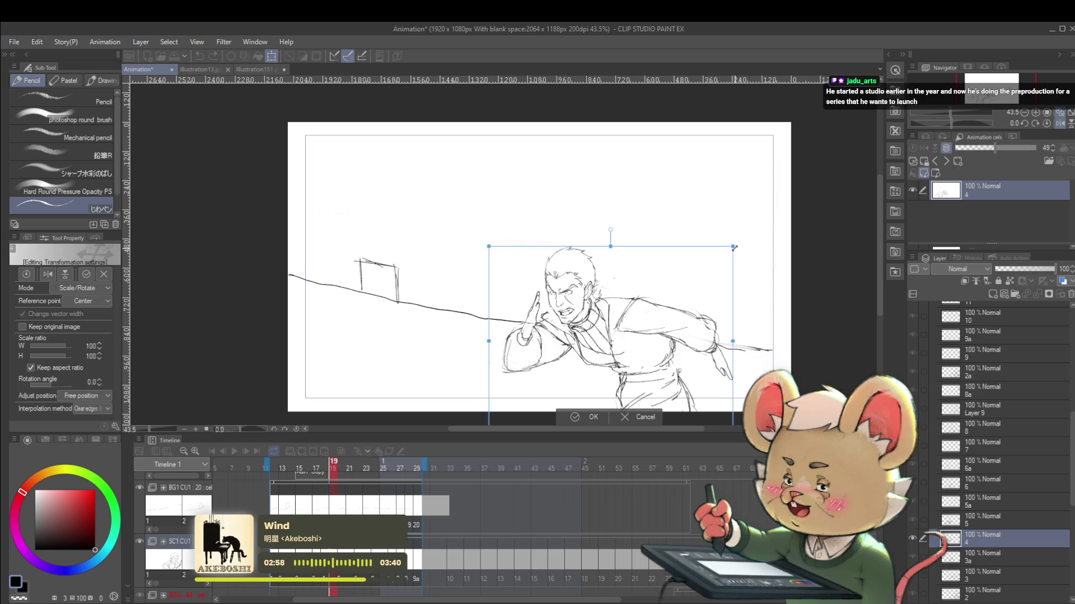
mouse_move(729, 250)
mouse_down()
mouse_move(719, 250)
mouse_move(718, 270)
mouse_move(731, 272)
mouse_up()
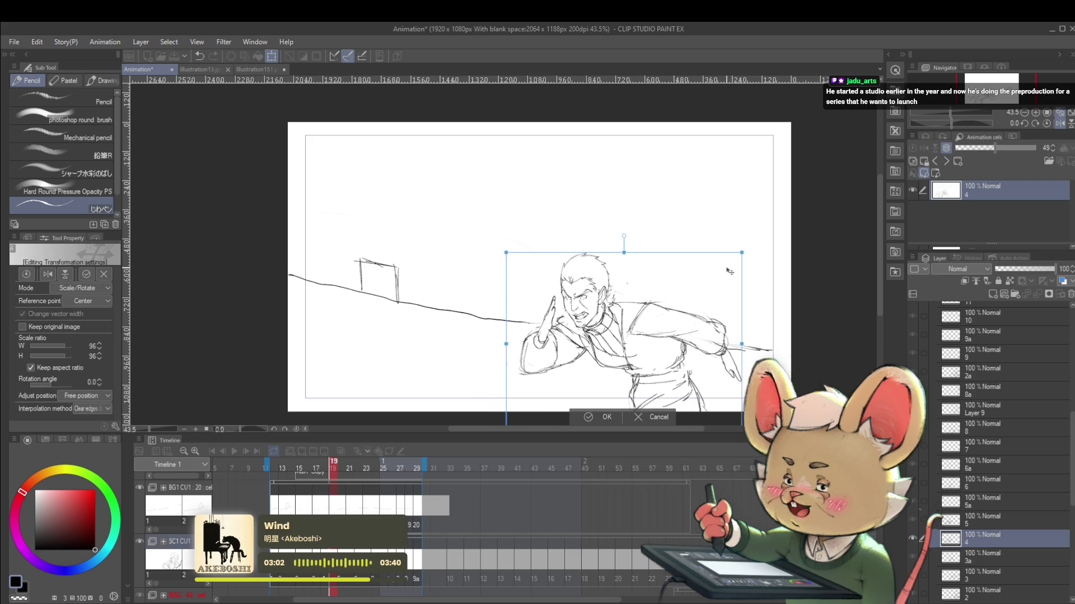
key(Return)
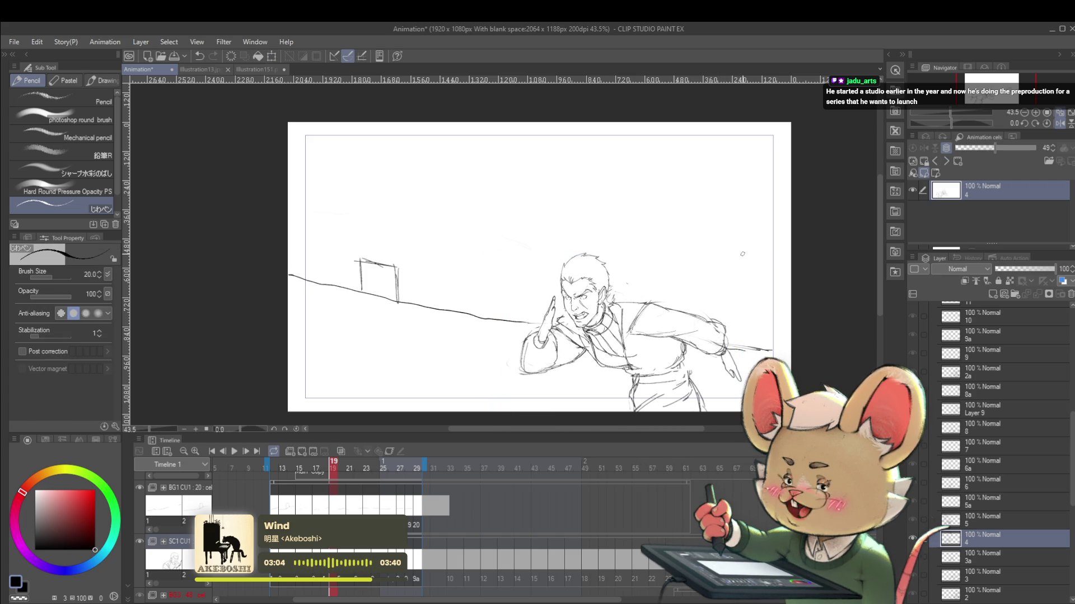
key(Left)
key(Right)
key(Right)
key(Right)
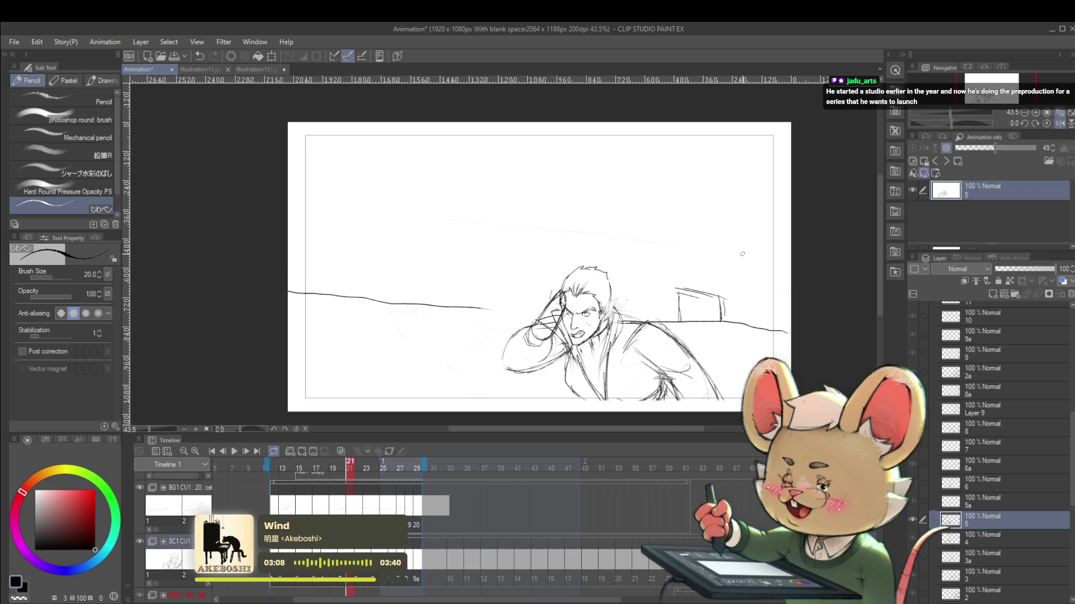
key(Left)
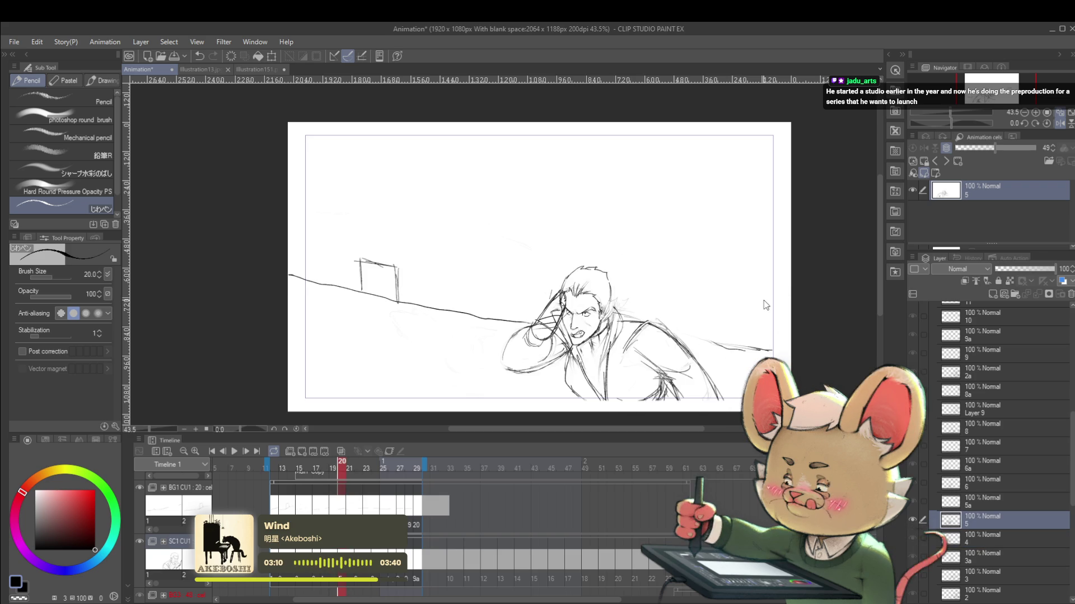
Nudge cel 5's sketch slightly left and step through frames to check alignment.
key(ctrl+t)
drag(709, 331, 703, 332)
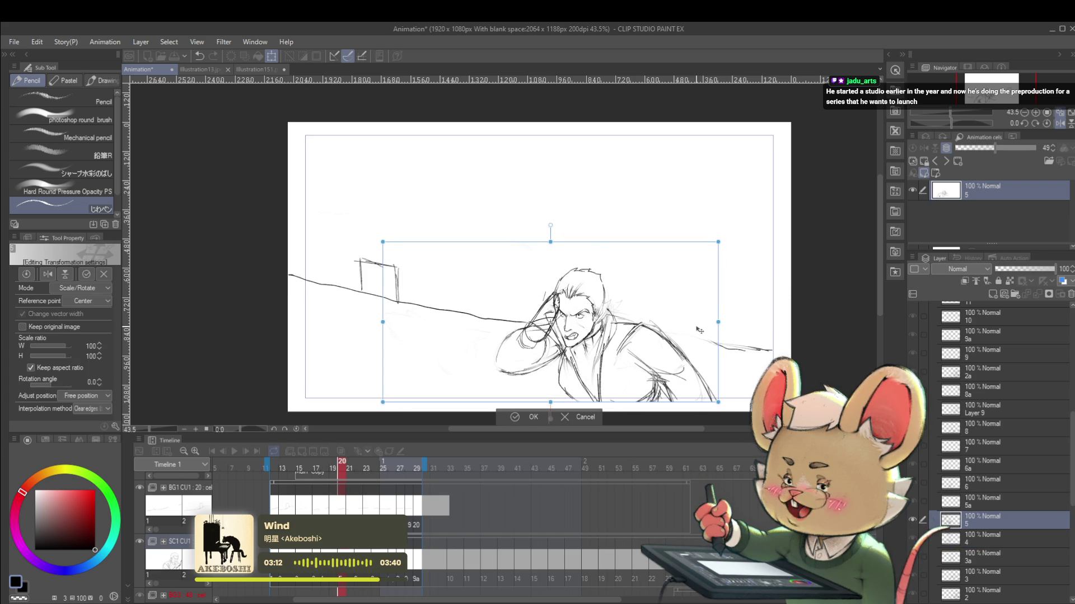
key(Return)
key(Left)
key(Right)
key(Right)
key(Right)
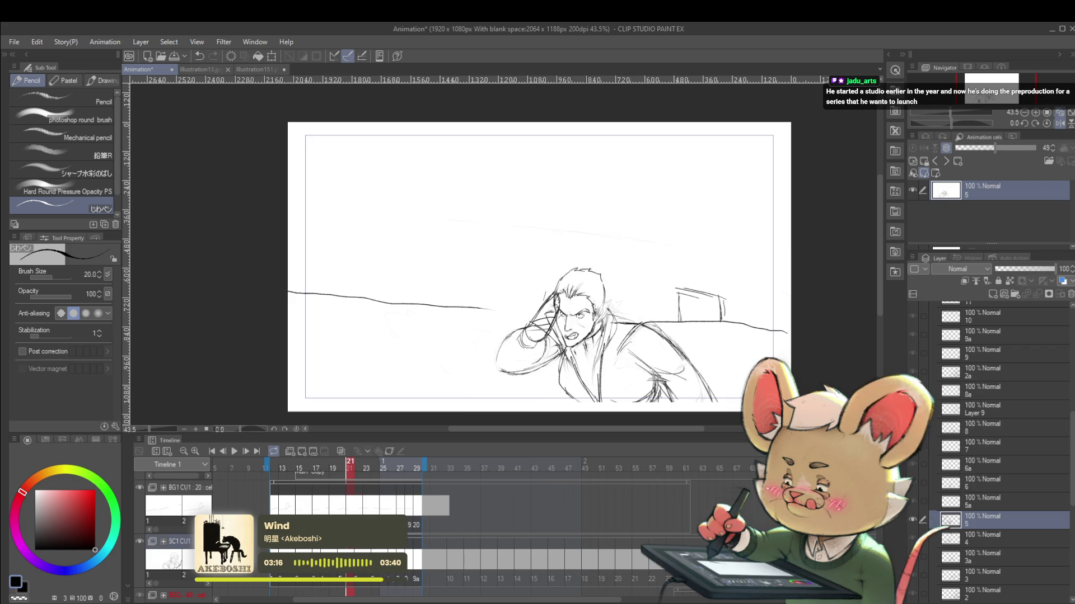
key(Right)
key(Right)
key(Right)
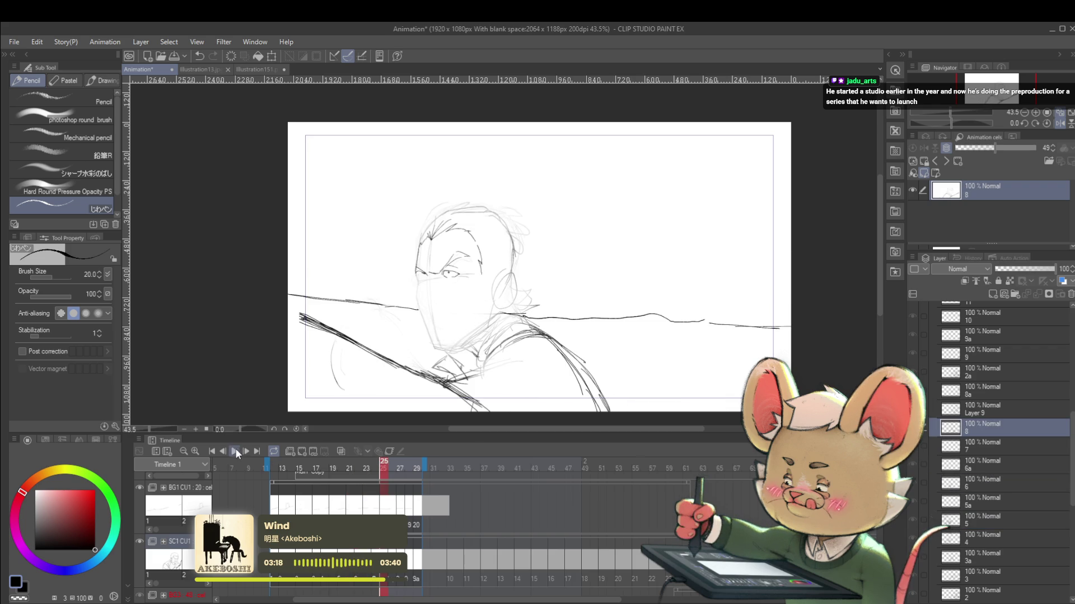
Unflip the canvas view and replay the animation after stepping back a frame.
click(236, 451)
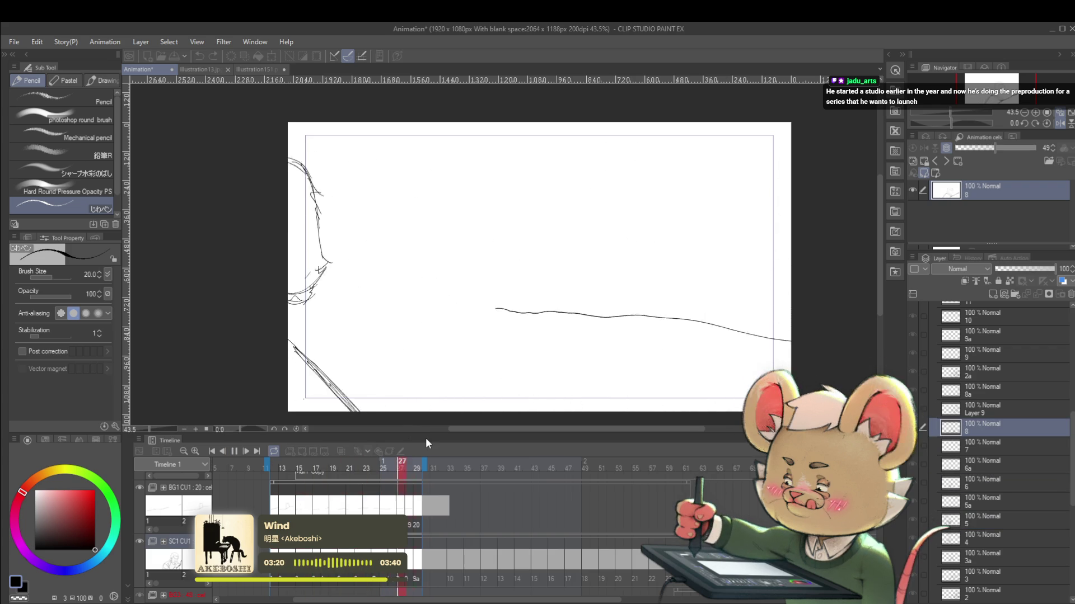
click(1059, 124)
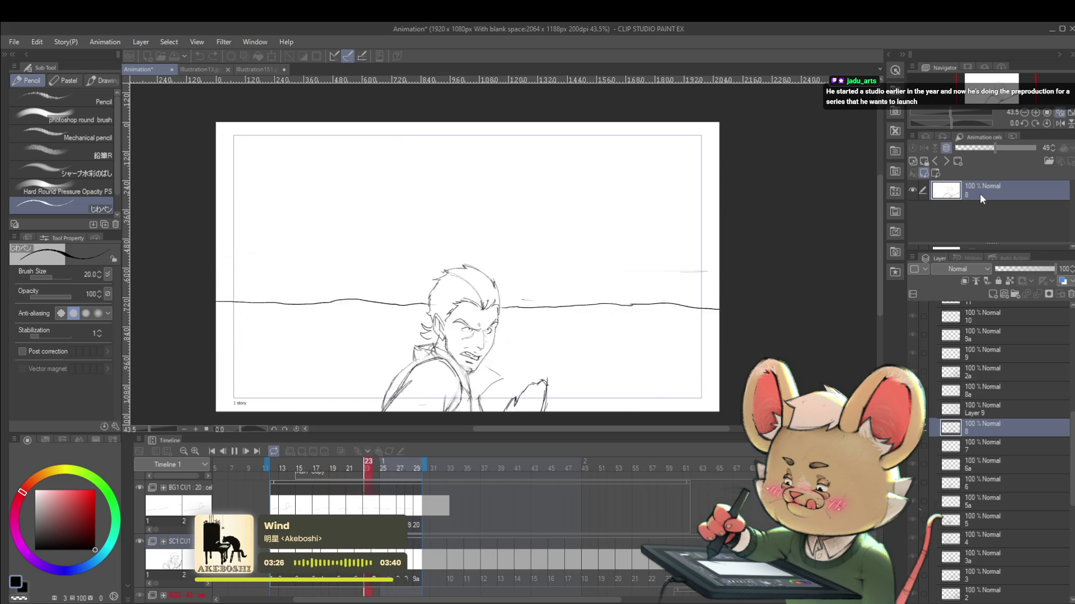
click(230, 451)
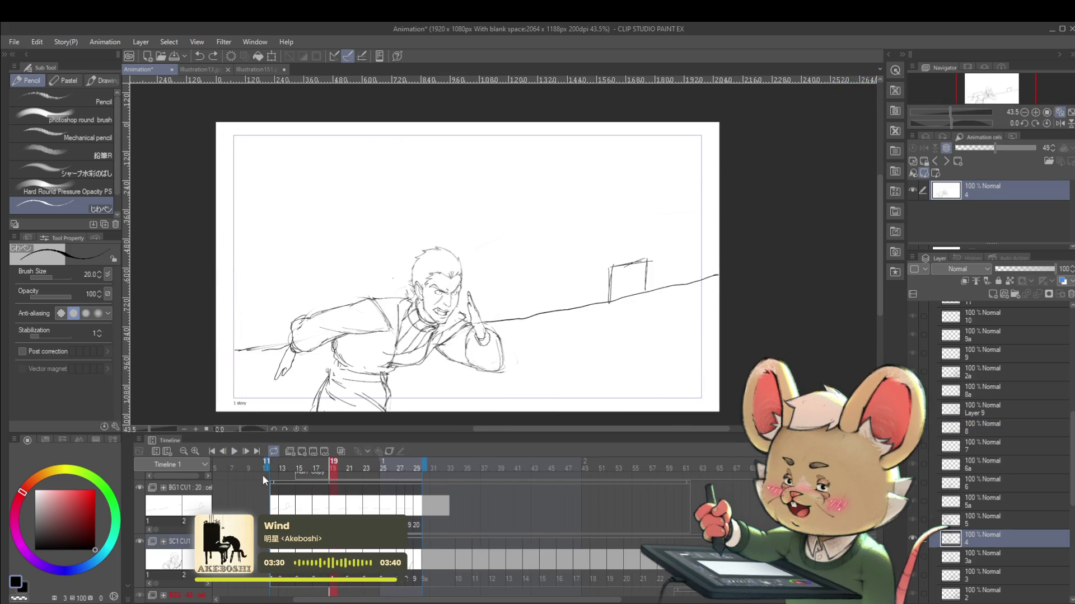
click(227, 451)
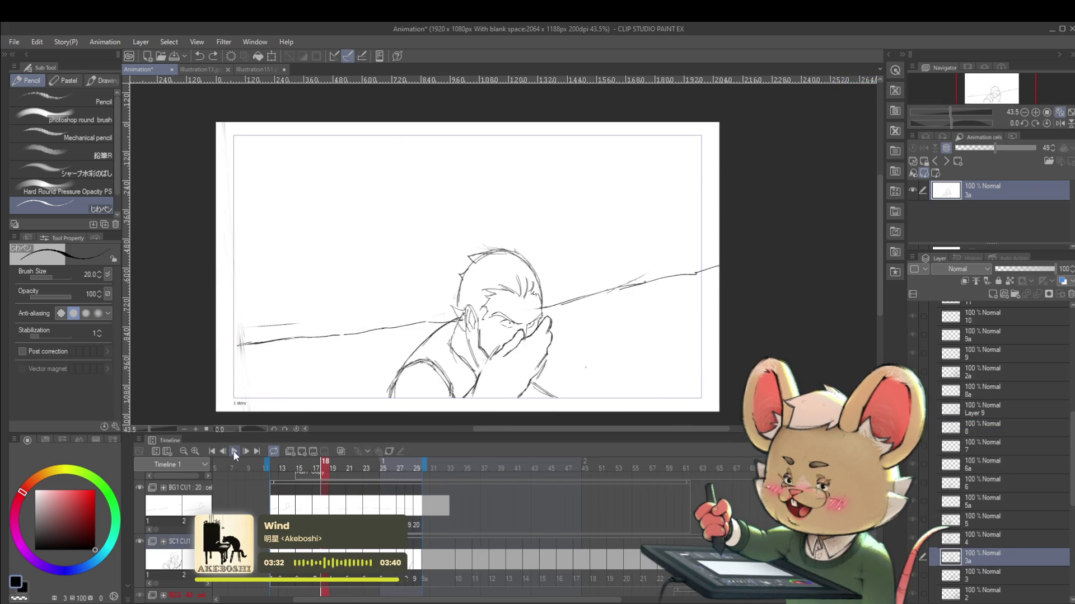
click(233, 451)
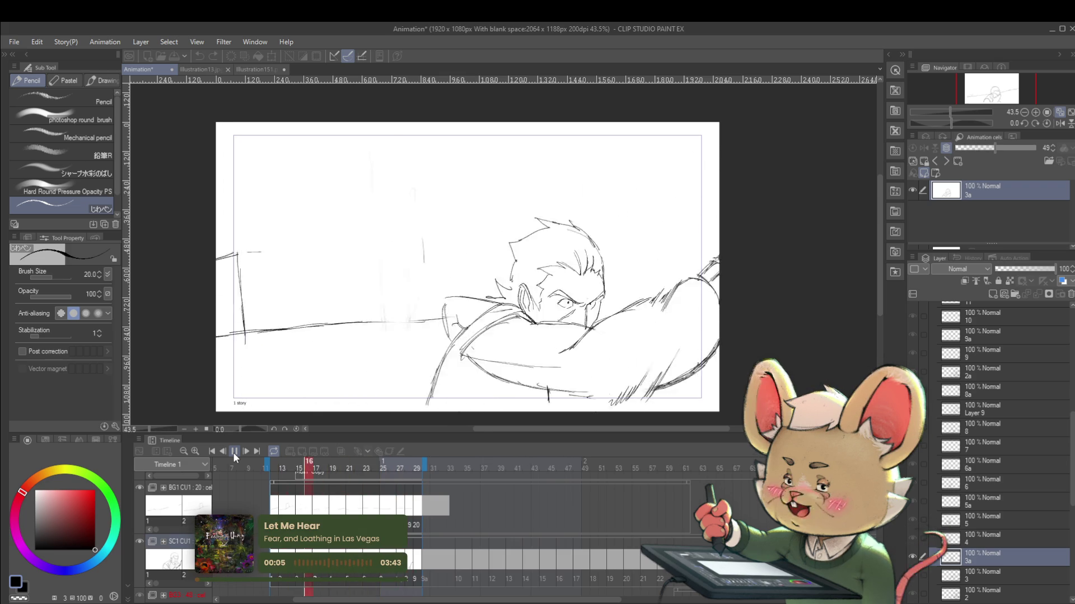
click(231, 455)
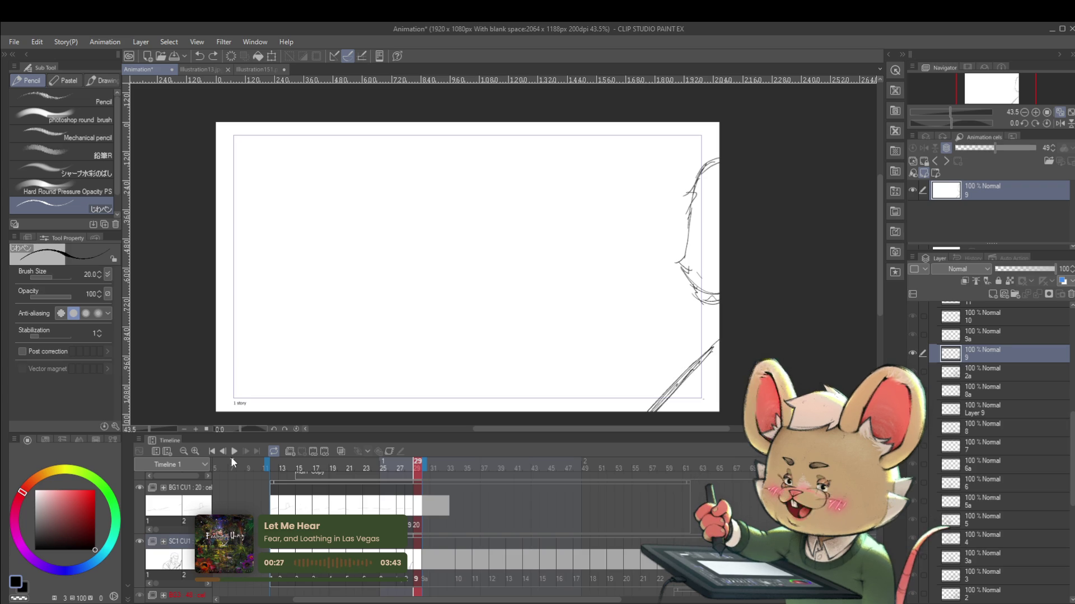
Replay the animation, then hold on frame 30 with drawing 9a, comparing frame 29.
click(234, 451)
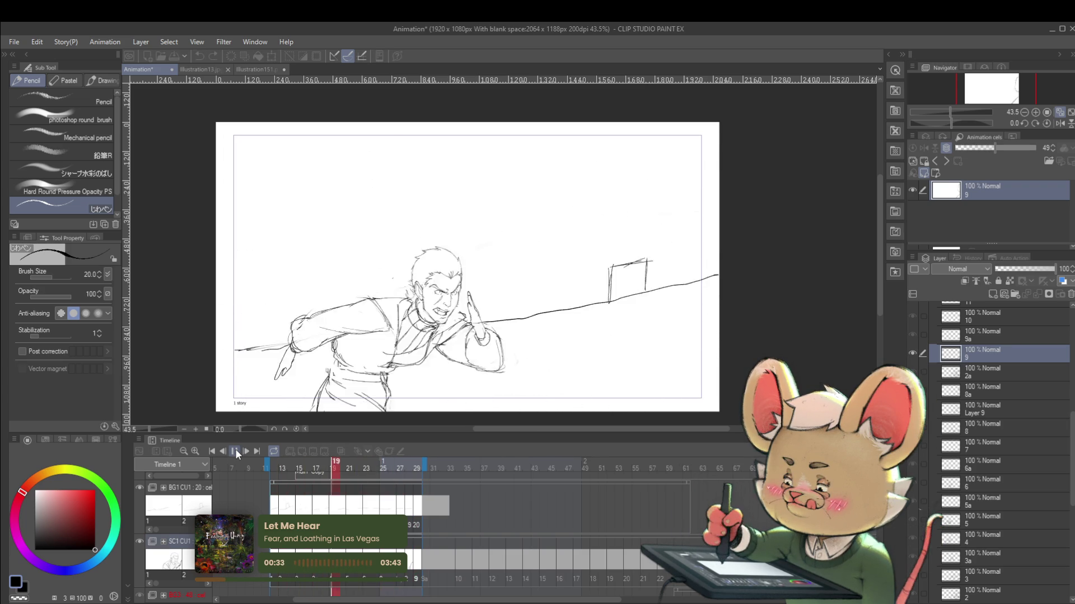
click(234, 451)
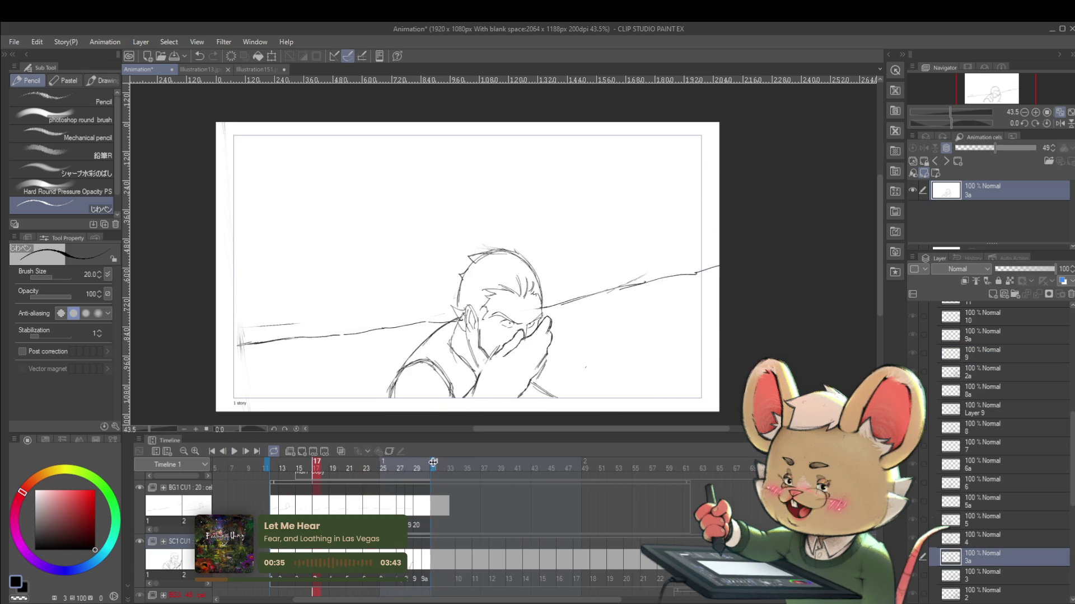
click(233, 453)
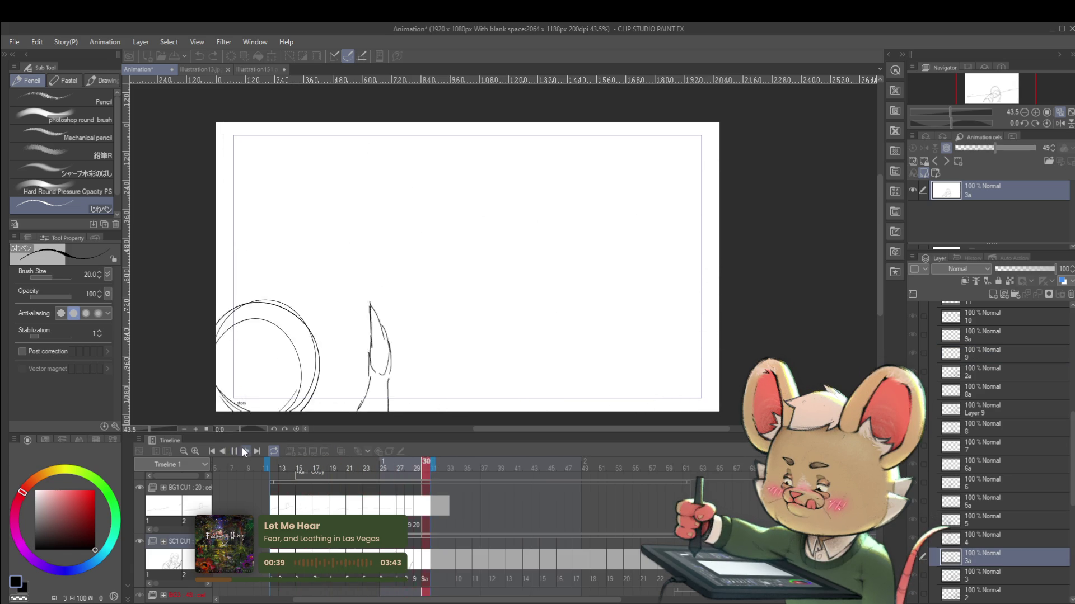
click(236, 451)
click(426, 578)
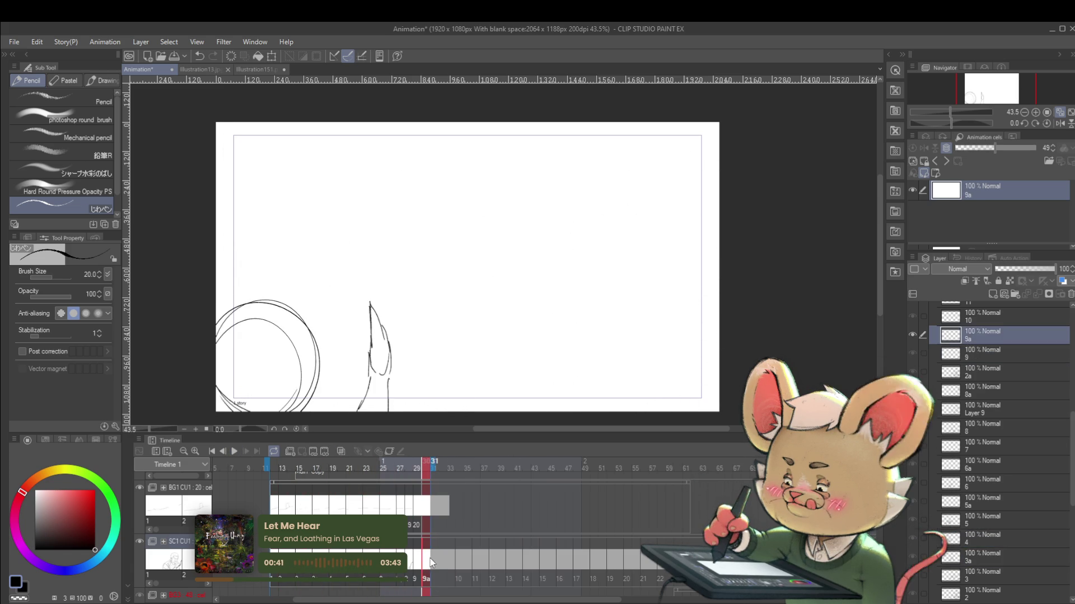
key(Left)
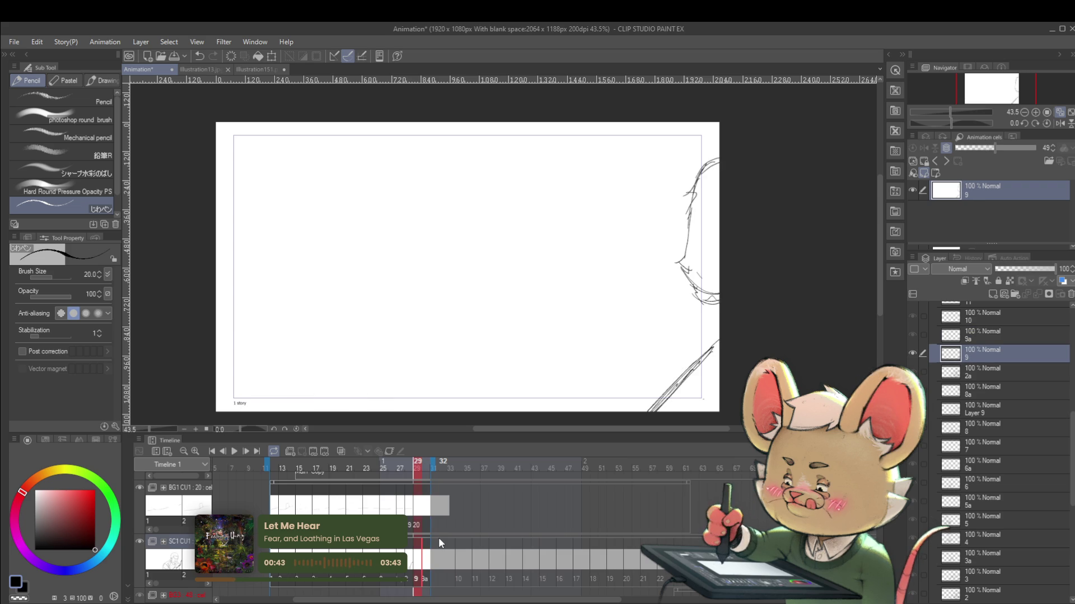
key(Right)
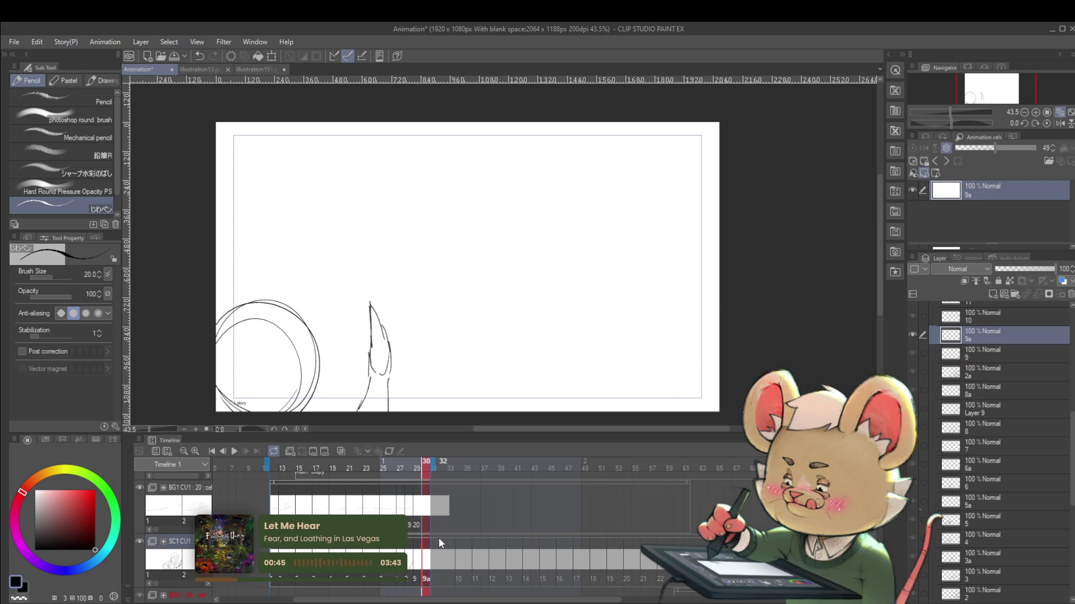
Extend the timeline's playback range to end at frame 62.
click(233, 451)
click(433, 464)
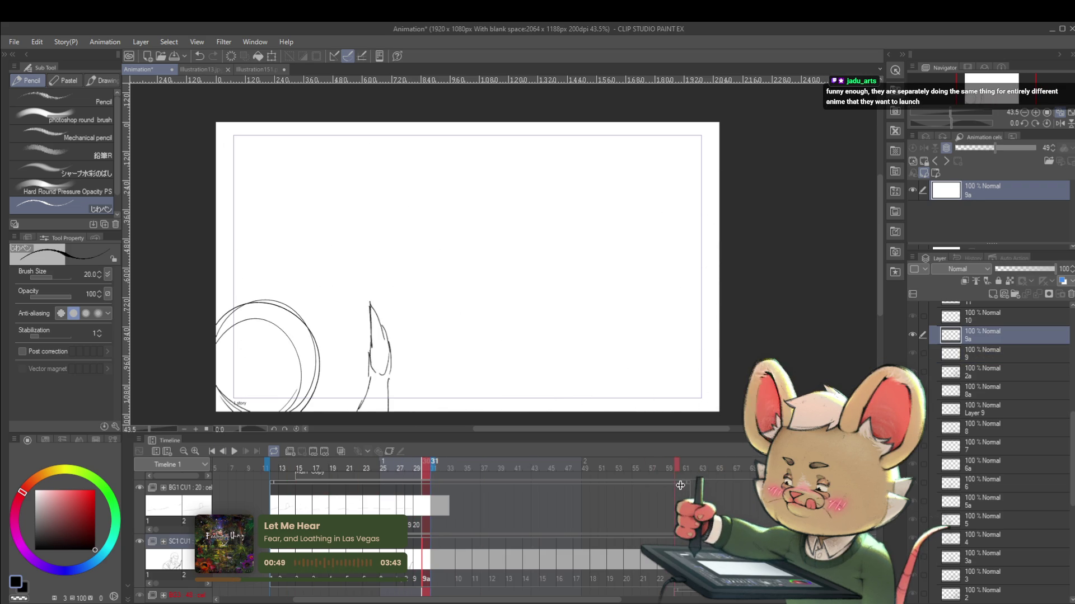
drag(681, 485, 690, 485)
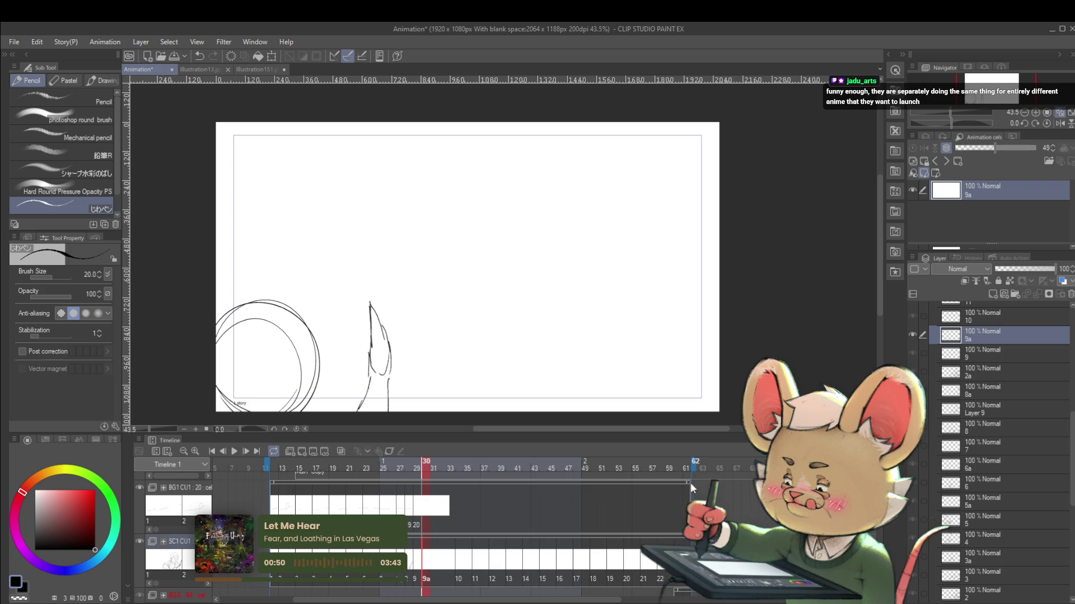
Play the animation looping over the range extended to frame 62.
click(234, 451)
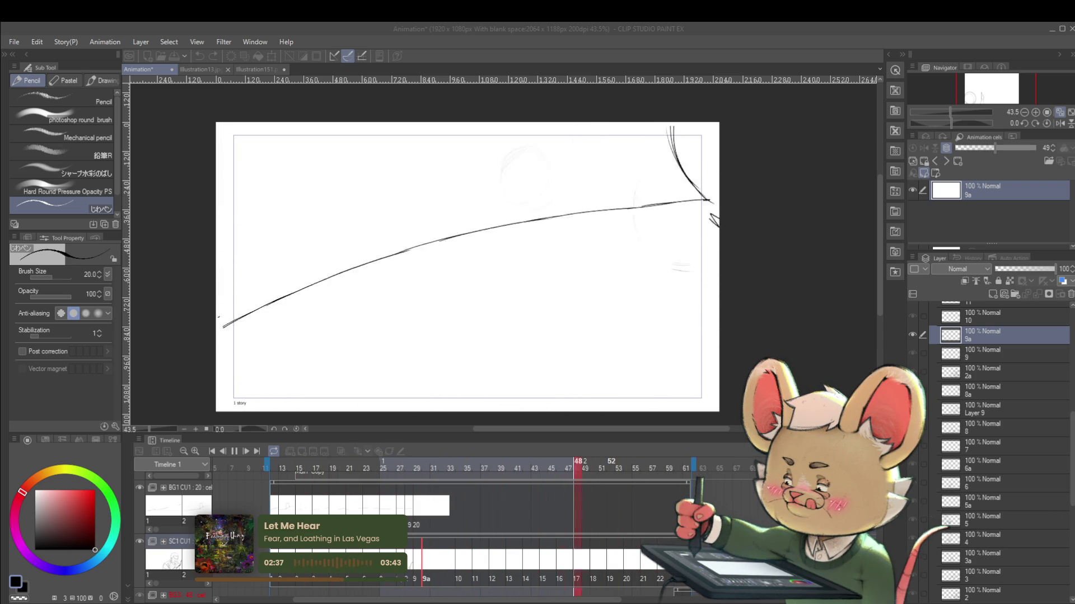
Stop playback on frame 27, later start the animation playing again.
click(234, 451)
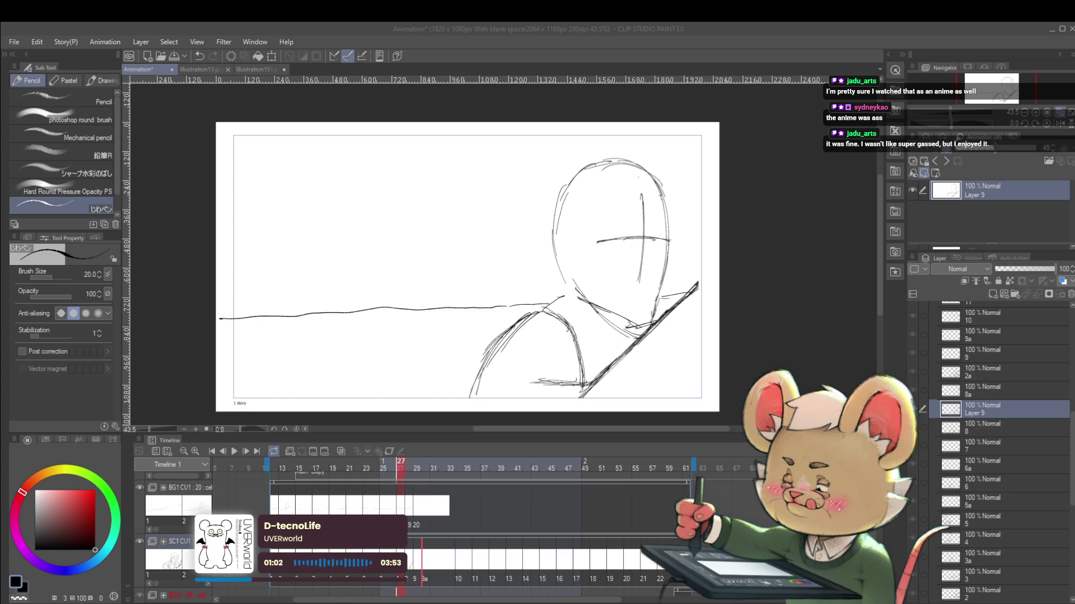
click(234, 451)
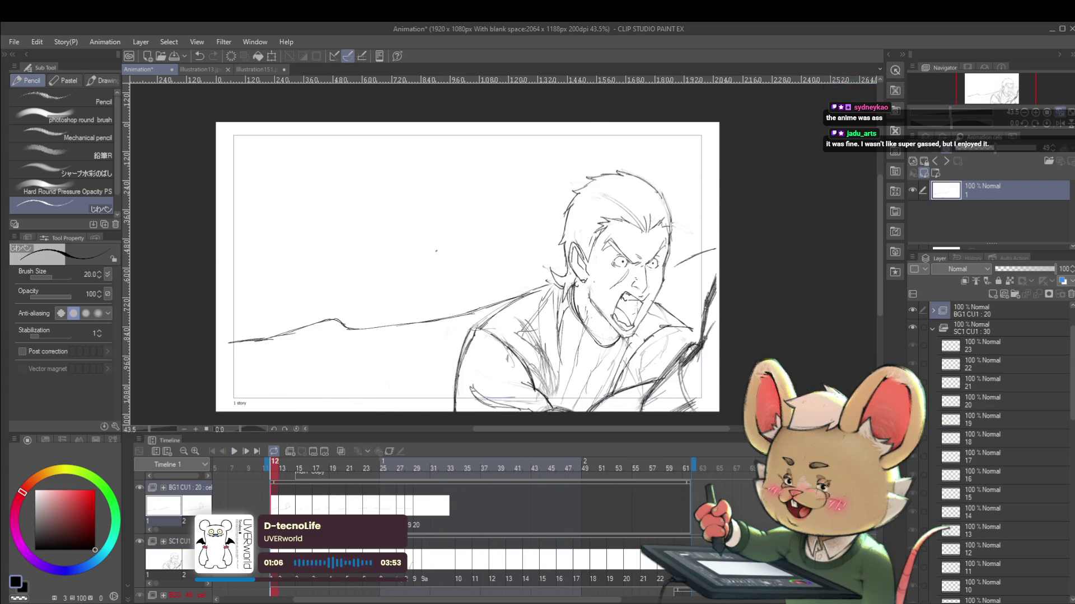
Stop on frame 12 and step through the drawings toward frame 19, flicking back to compare.
click(234, 451)
key(Right)
key(Right)
key(Right)
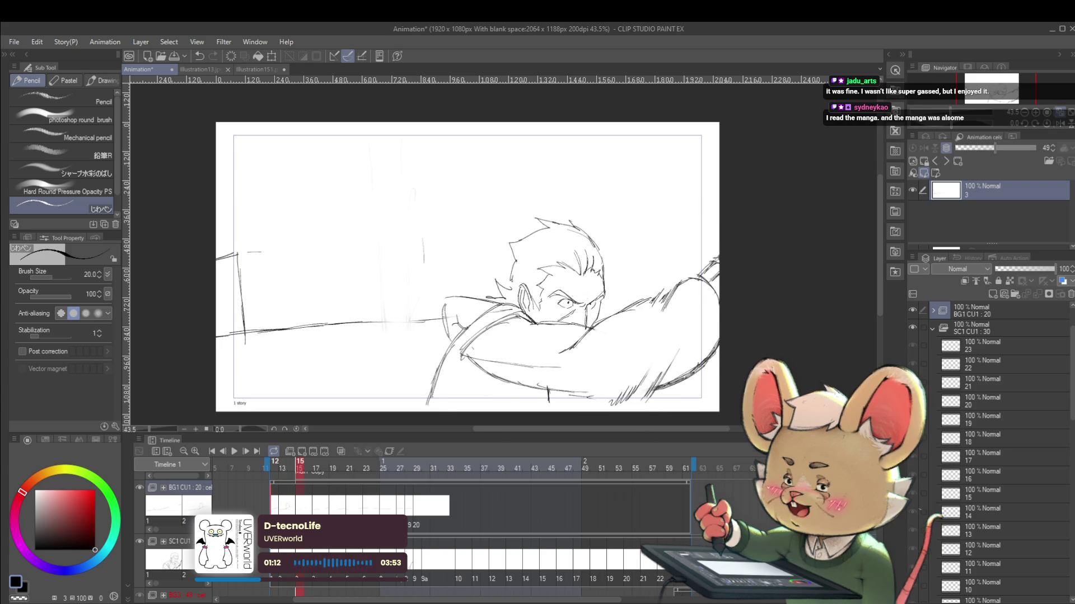
key(Right)
key(Left)
key(Left)
key(Right)
key(Left)
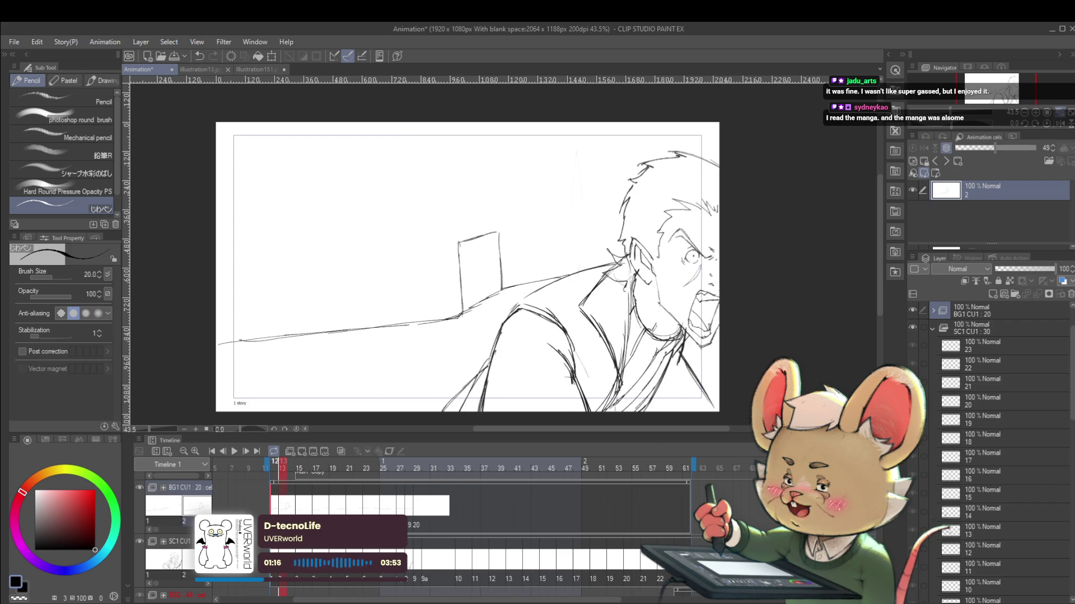
key(Right)
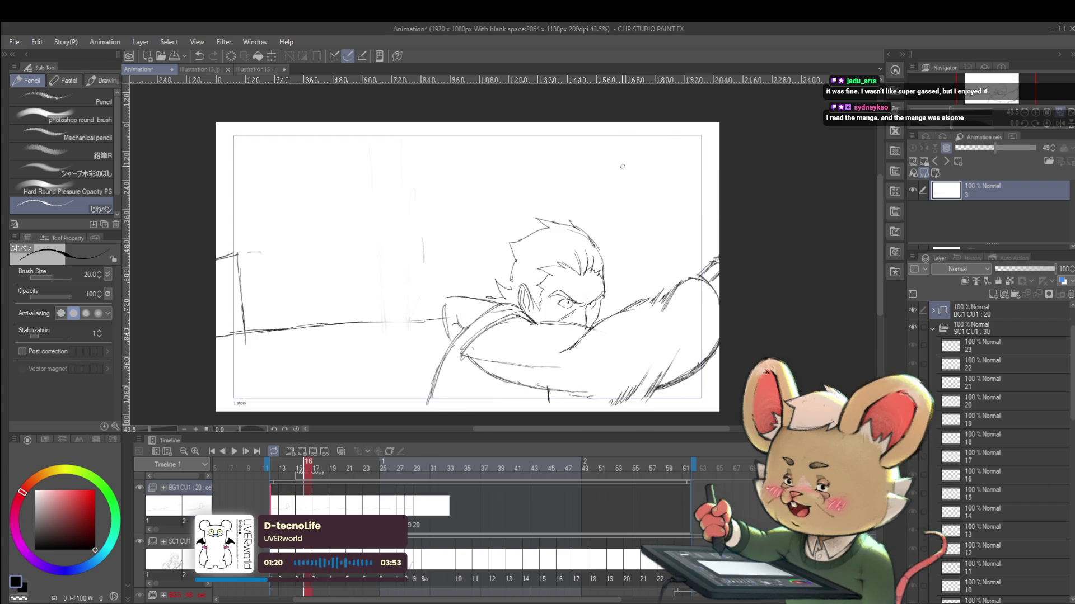
key(Right)
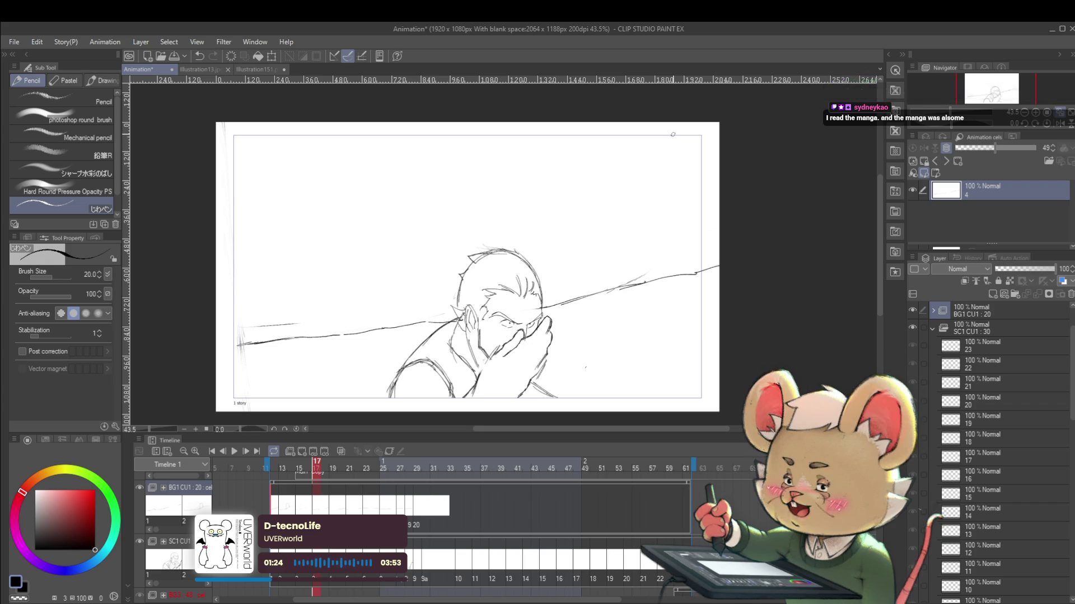
key(Right)
key(Right)
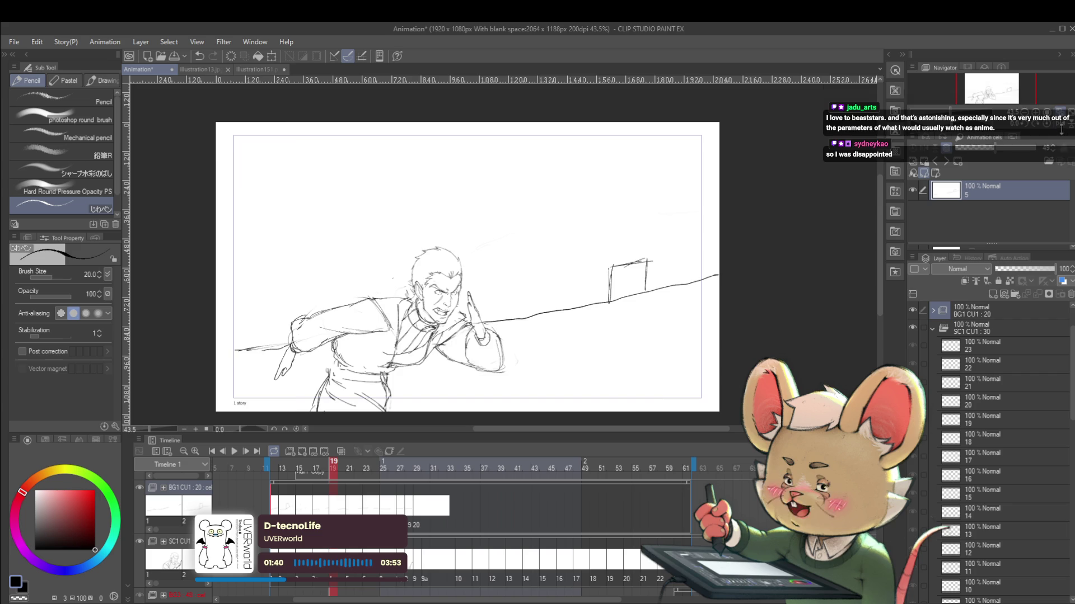
Mirror and recentre the view, then flick between frame 21's drawing and the previous one.
click(1060, 129)
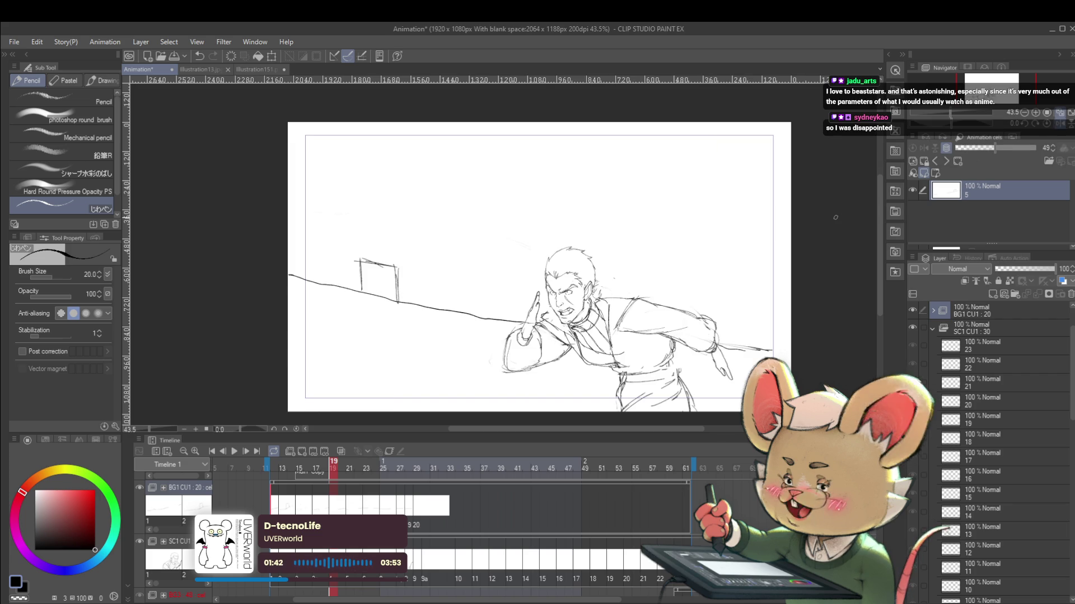
mouse_move(745, 273)
mouse_down()
mouse_move(652, 233)
mouse_move(649, 251)
mouse_move(678, 236)
mouse_up()
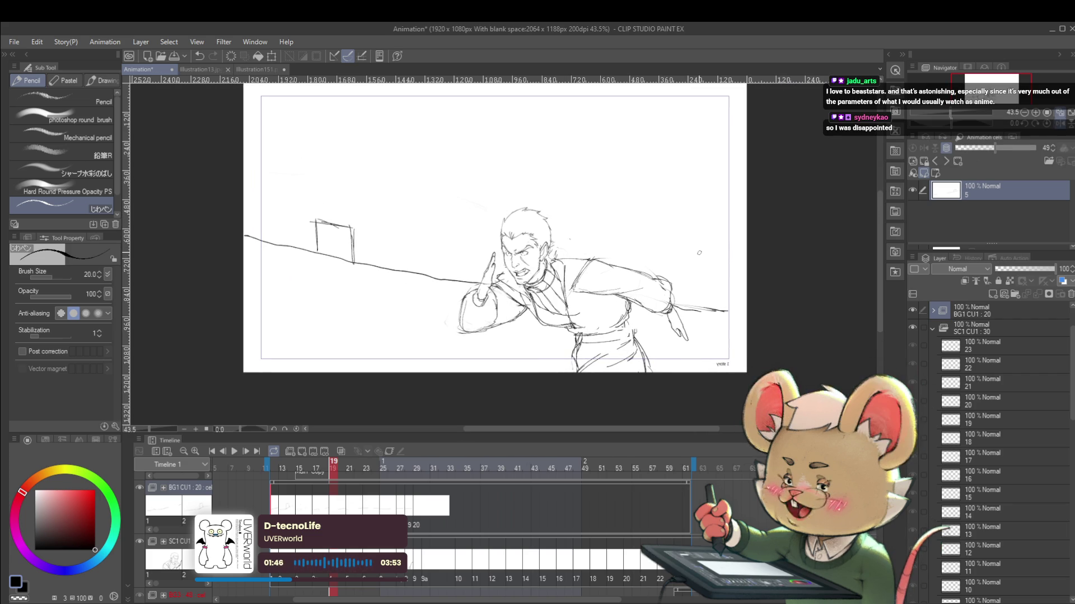
drag(665, 281, 661, 258)
key(Right)
key(Left)
key(Right)
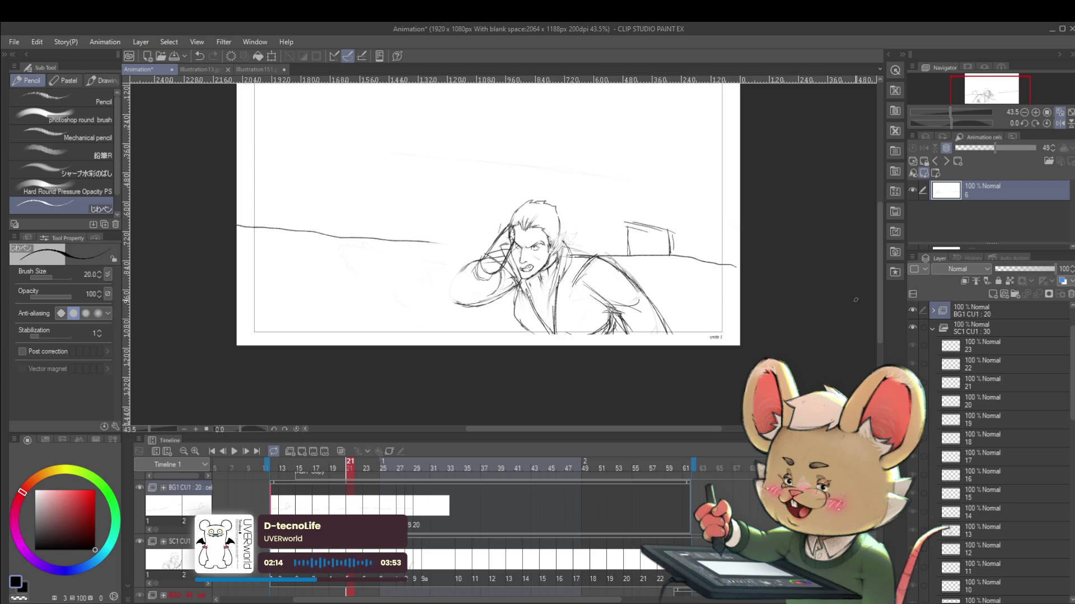
drag(768, 280, 804, 317)
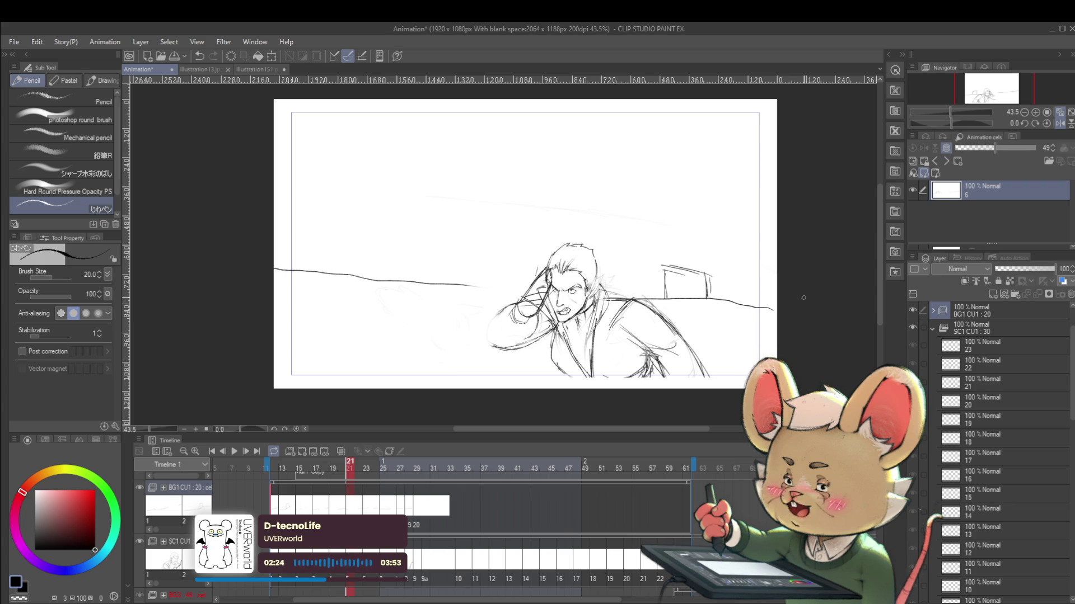
click(1044, 125)
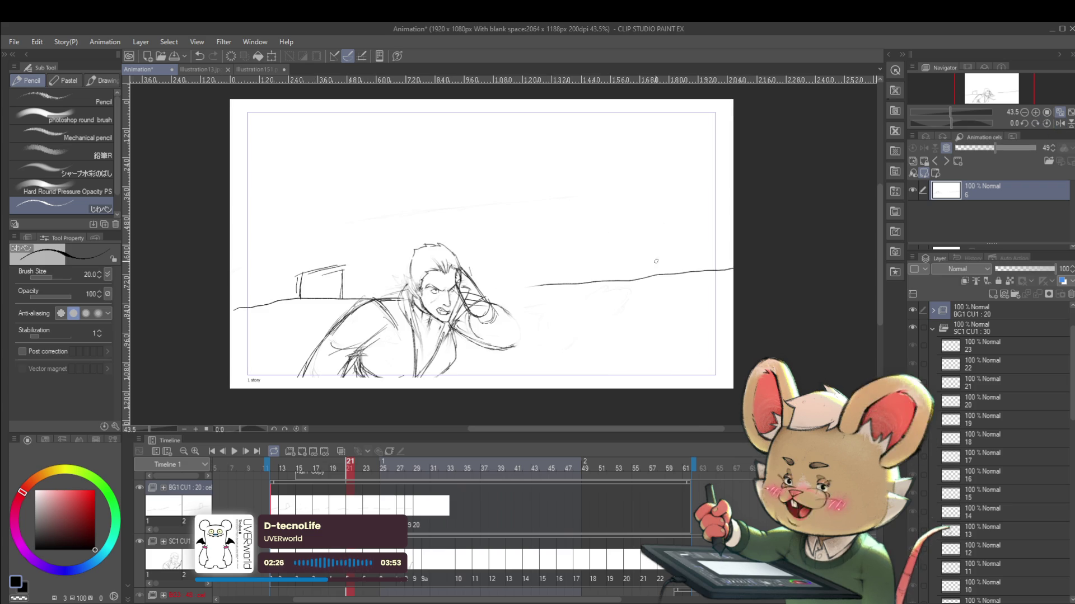
drag(618, 278, 652, 187)
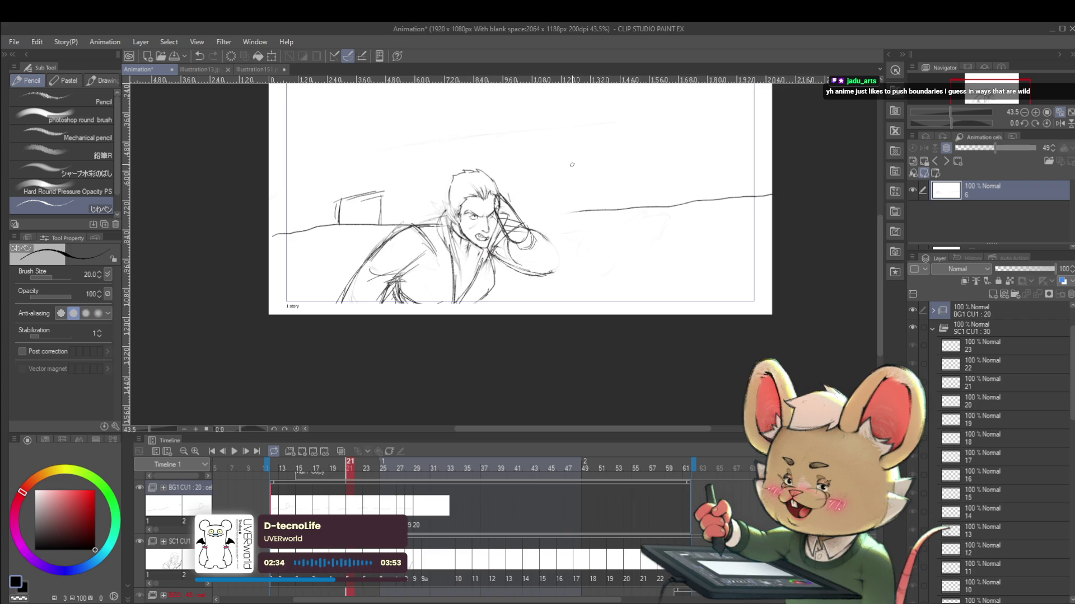
drag(717, 250, 712, 288)
click(1062, 124)
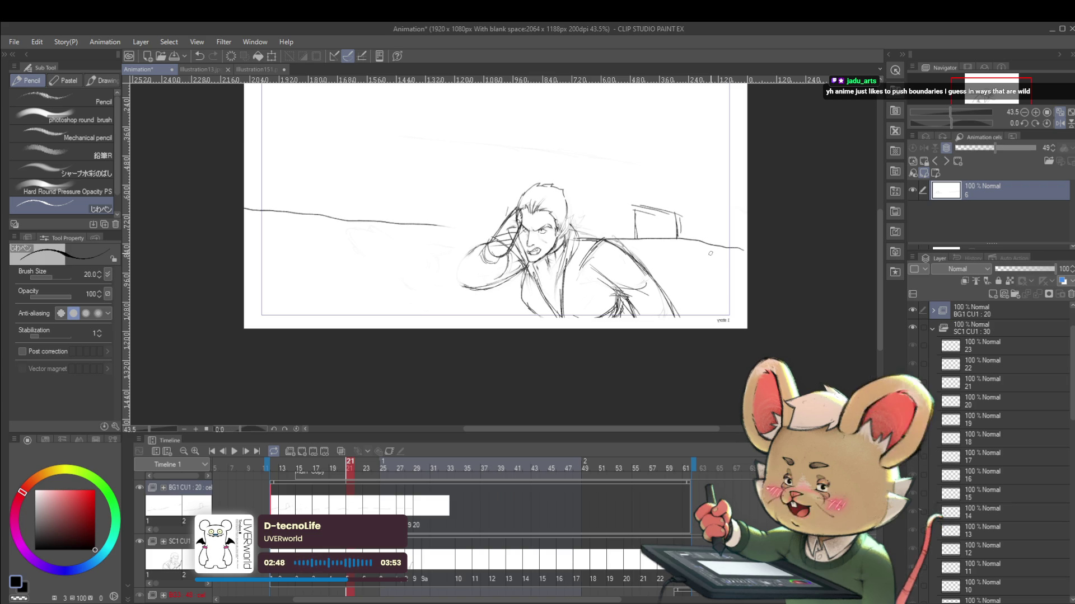
drag(700, 228, 713, 261)
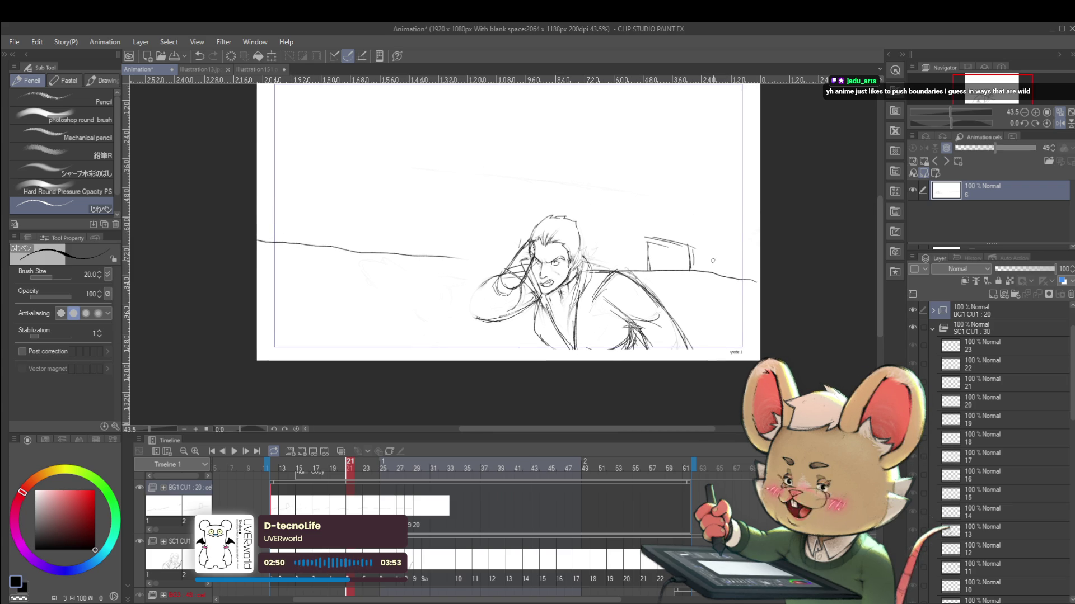
drag(712, 260, 747, 244)
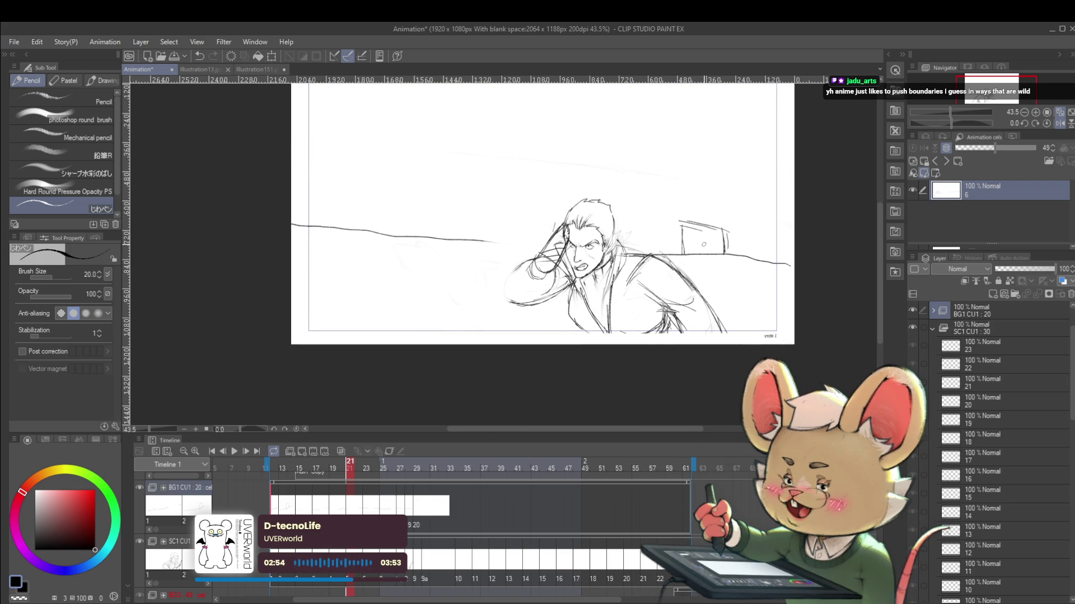
drag(677, 288, 665, 309)
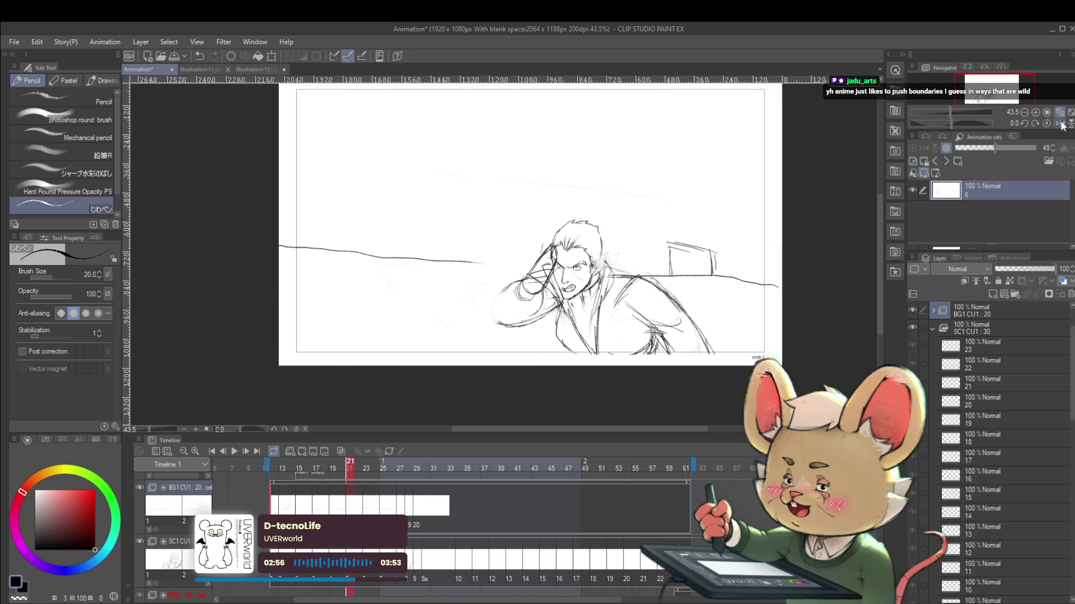
key(h)
scroll(636, 216, up, 4)
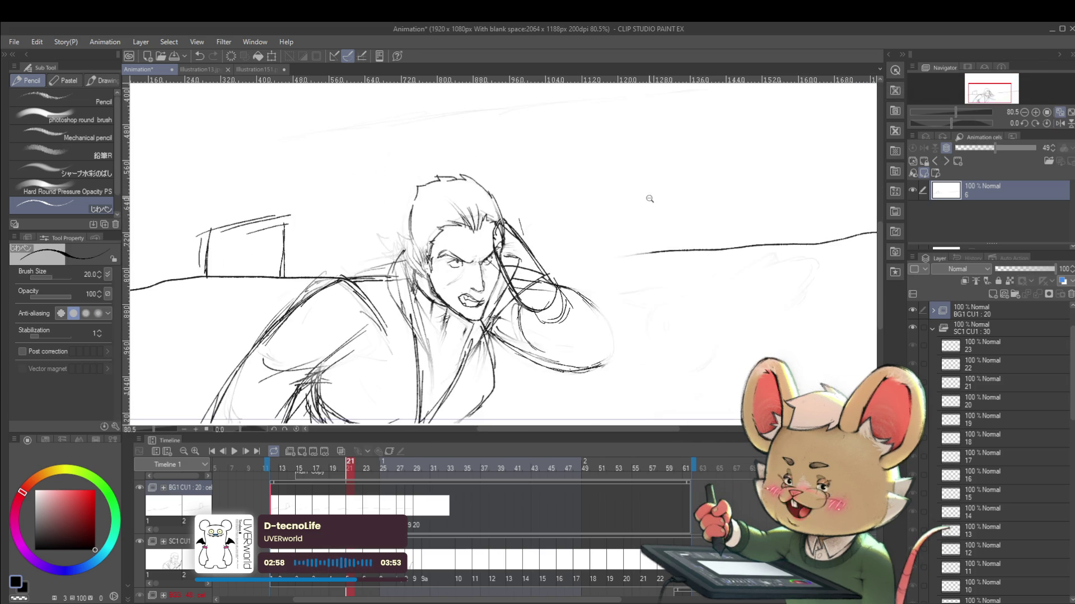
scroll(655, 196, down, 2)
scroll(638, 204, down, 1)
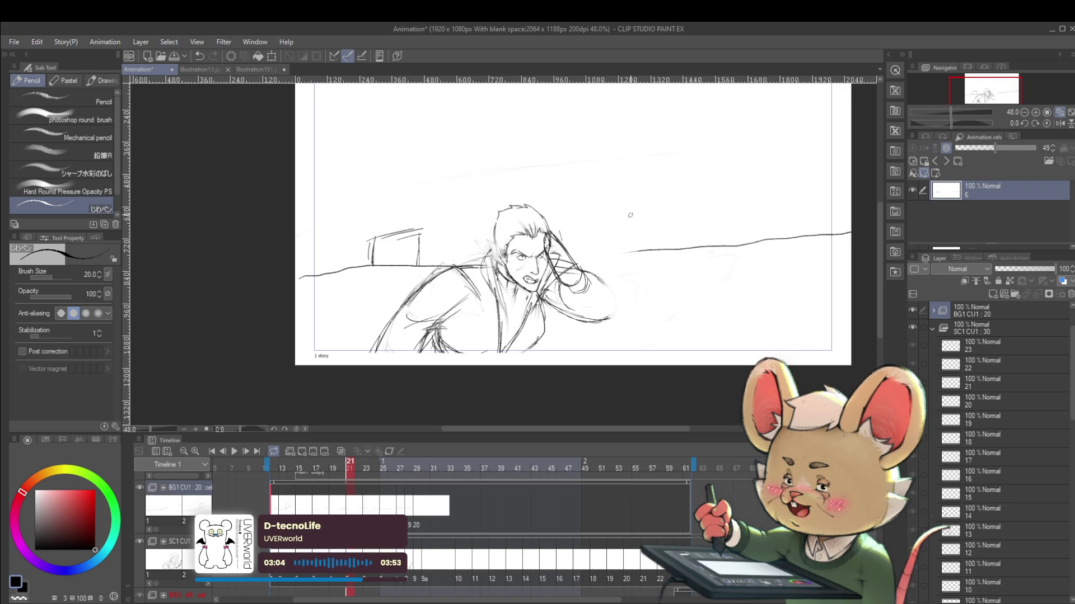
drag(682, 235, 640, 256)
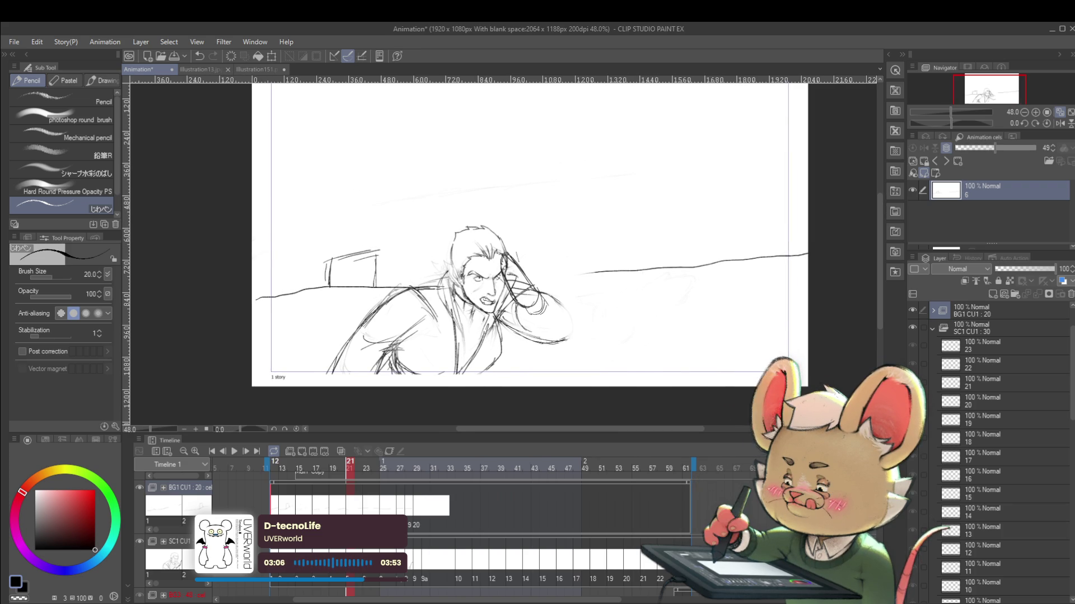
Jump to the first drawing at frame 12 and step through the drawings toward frame 25.
key(Home)
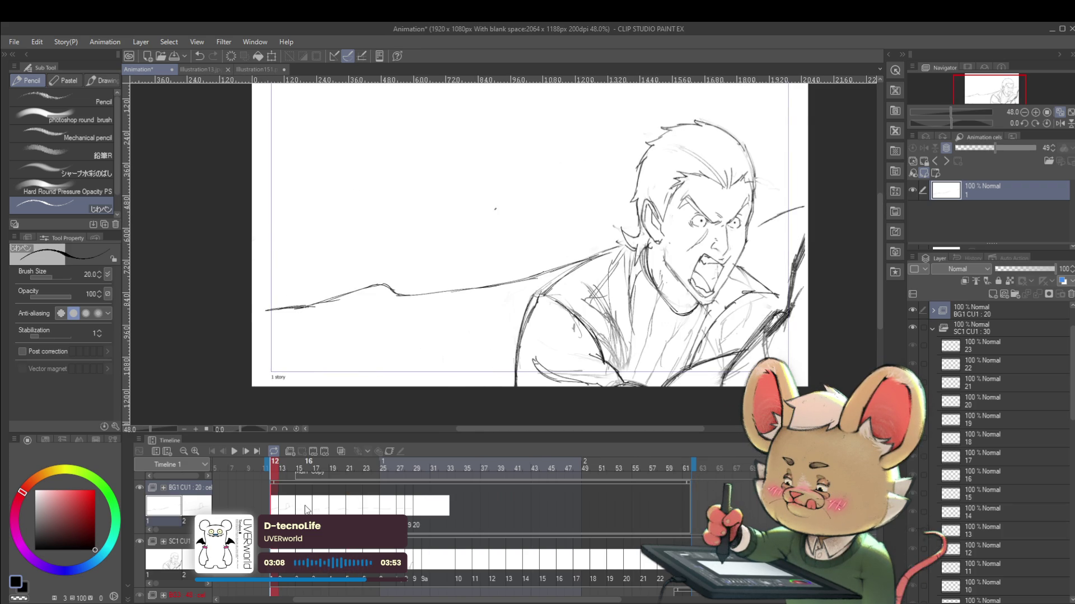
key(Right)
key(Right)
key(Right)
key(Right)
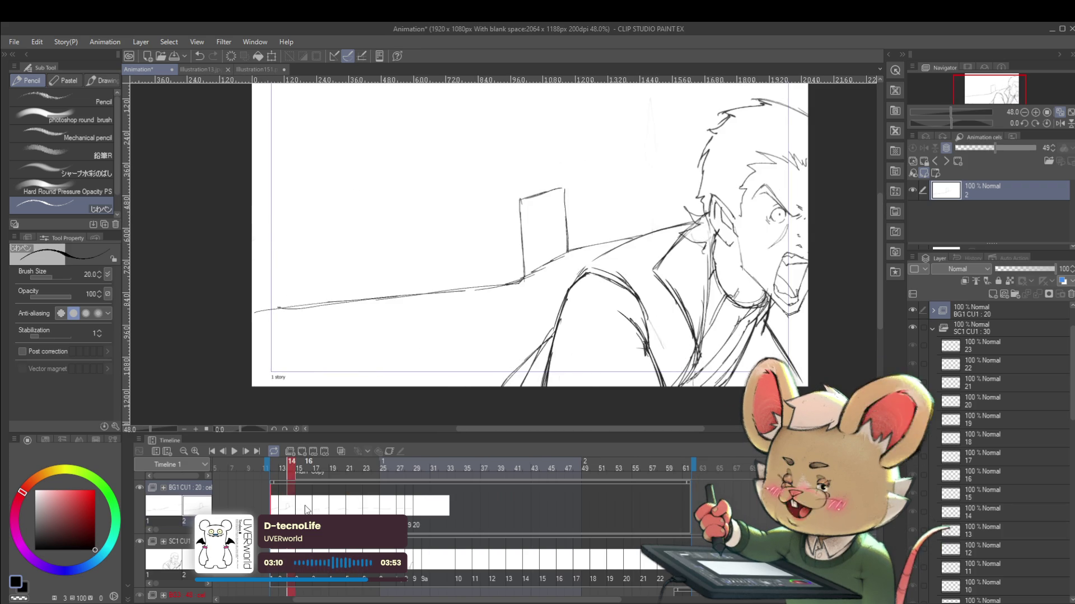
key(Right)
key(Right)
key(Right)
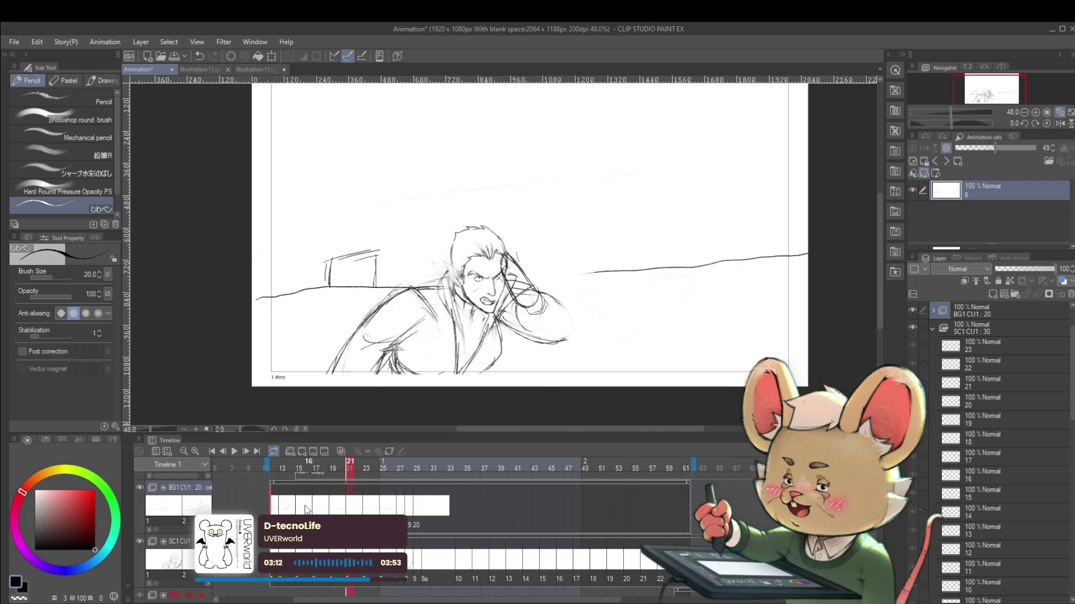
key(Right)
key(Right)
key(Right)
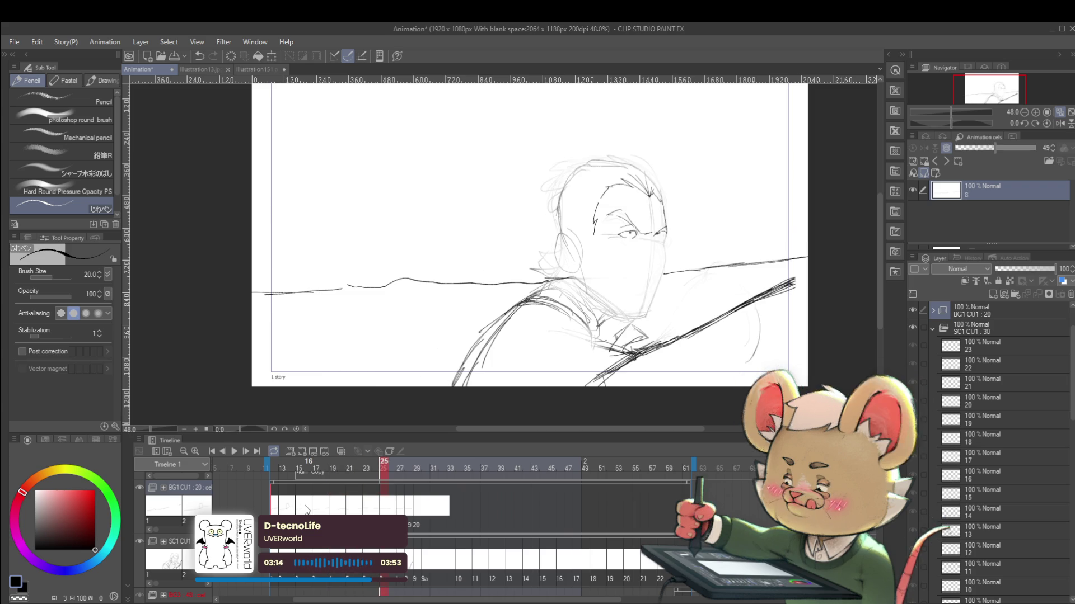
Mirror the view of the frame 25 drawing and undo a test stroke on the cheek.
click(1060, 123)
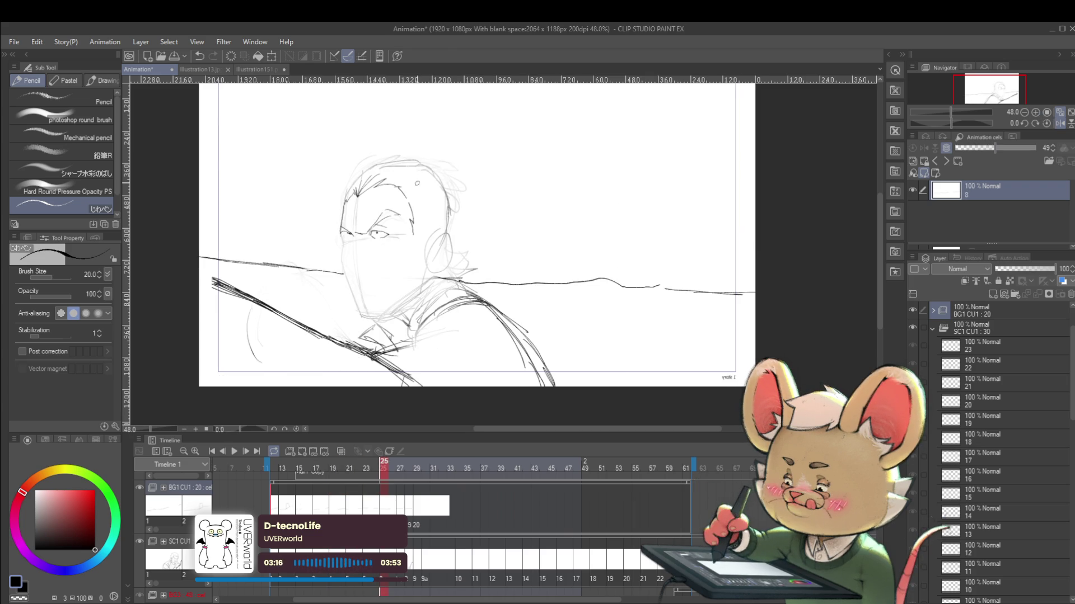
drag(358, 237, 347, 268)
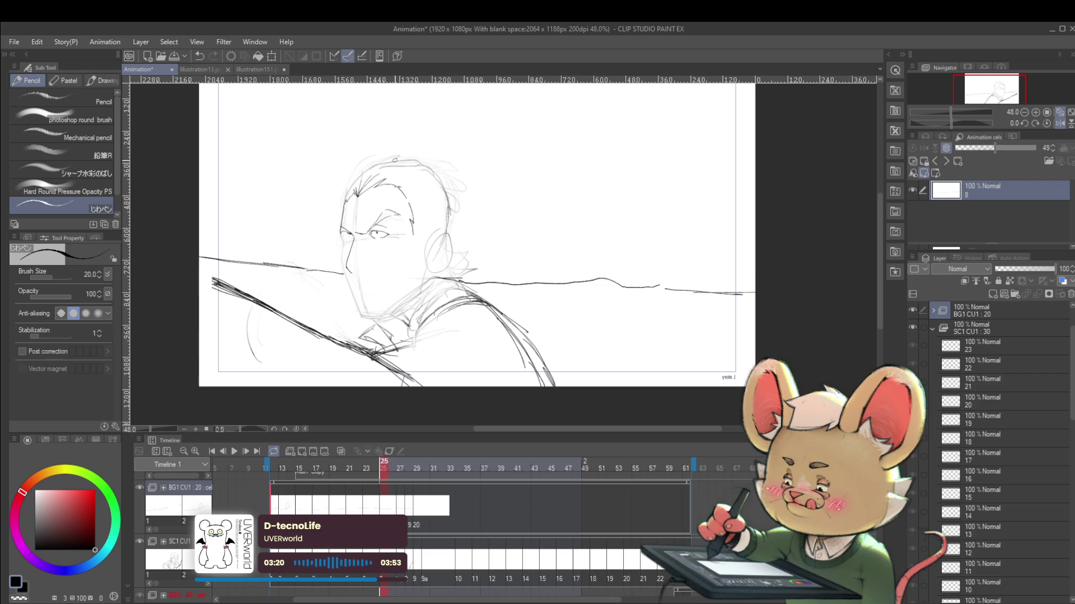
key(ctrl+z)
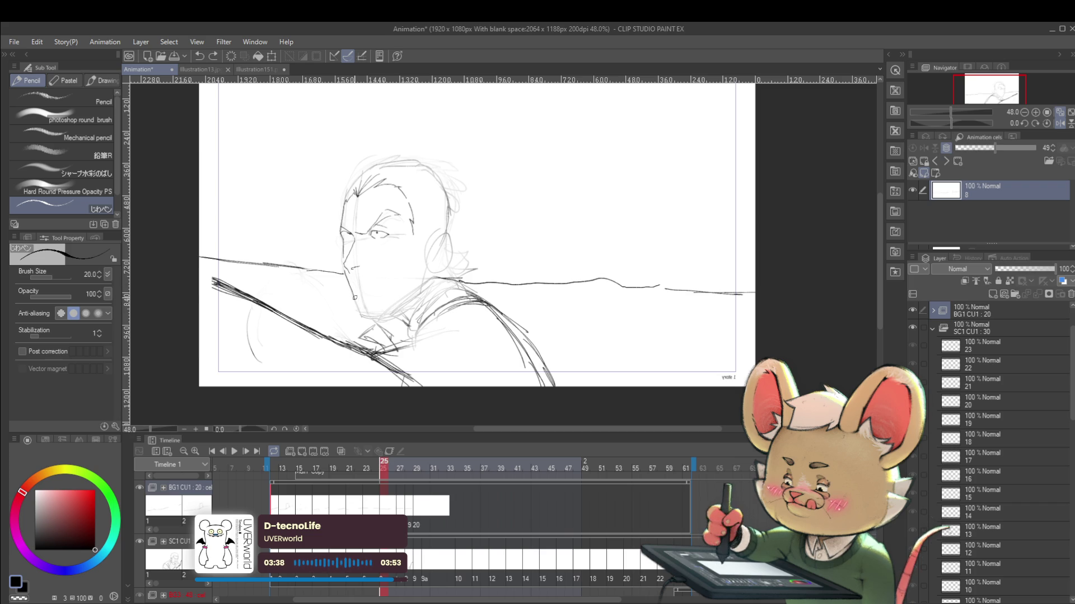
Pencil a line along the chin and neck on cel 8, then zoom out to 21.3%.
drag(376, 305, 404, 286)
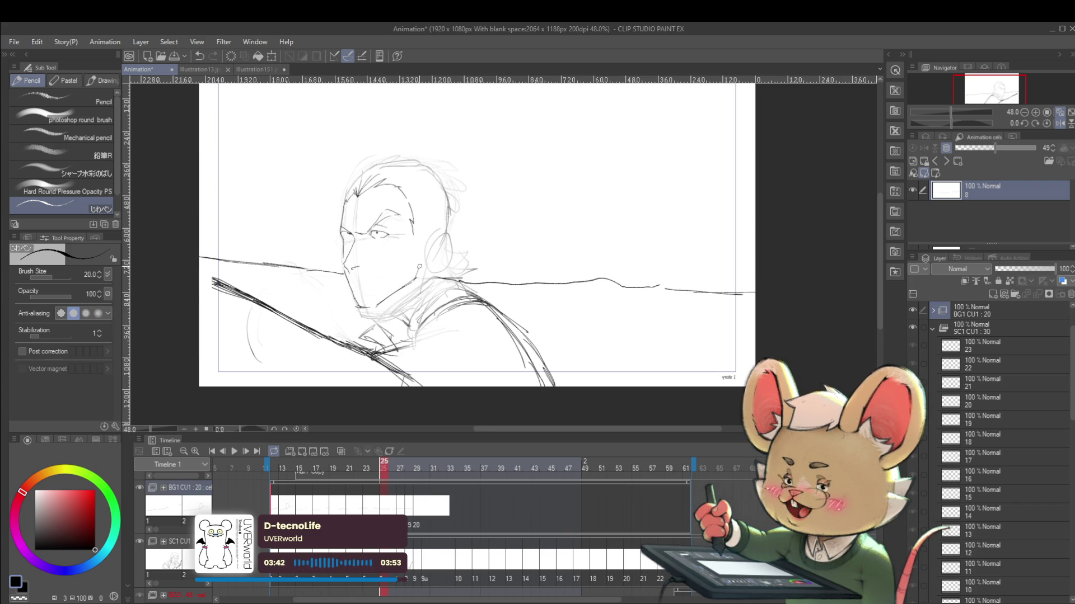
key(ctrl+minus)
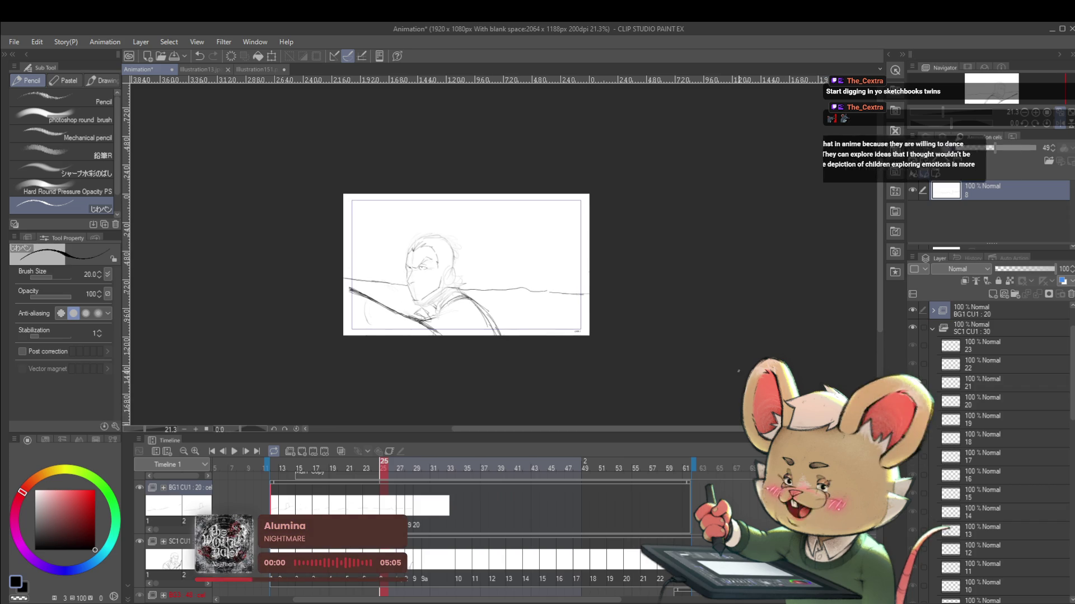
click(1052, 122)
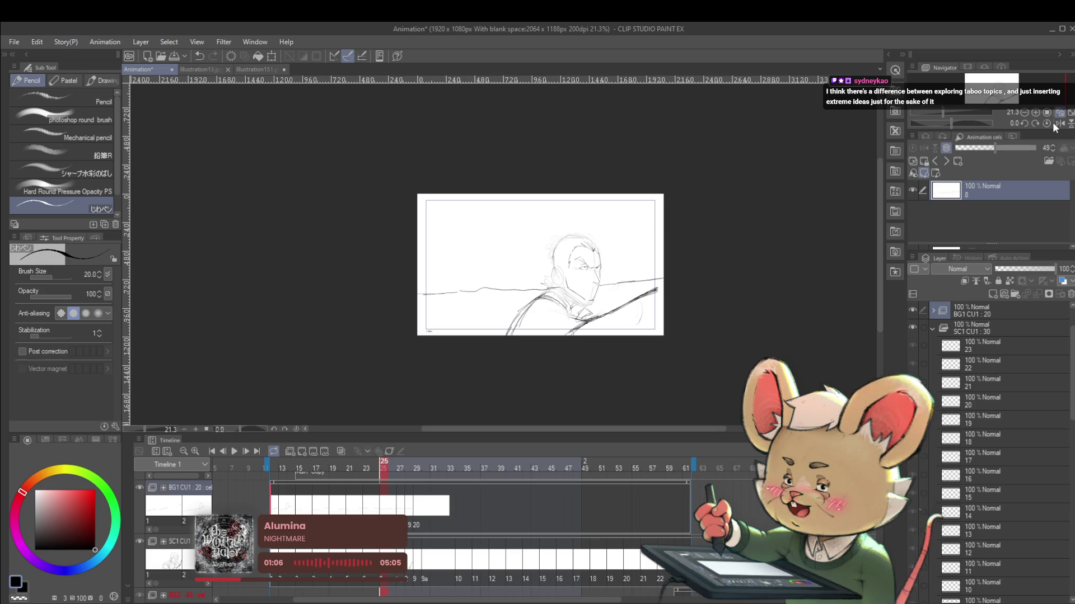
click(1061, 124)
drag(708, 296, 723, 291)
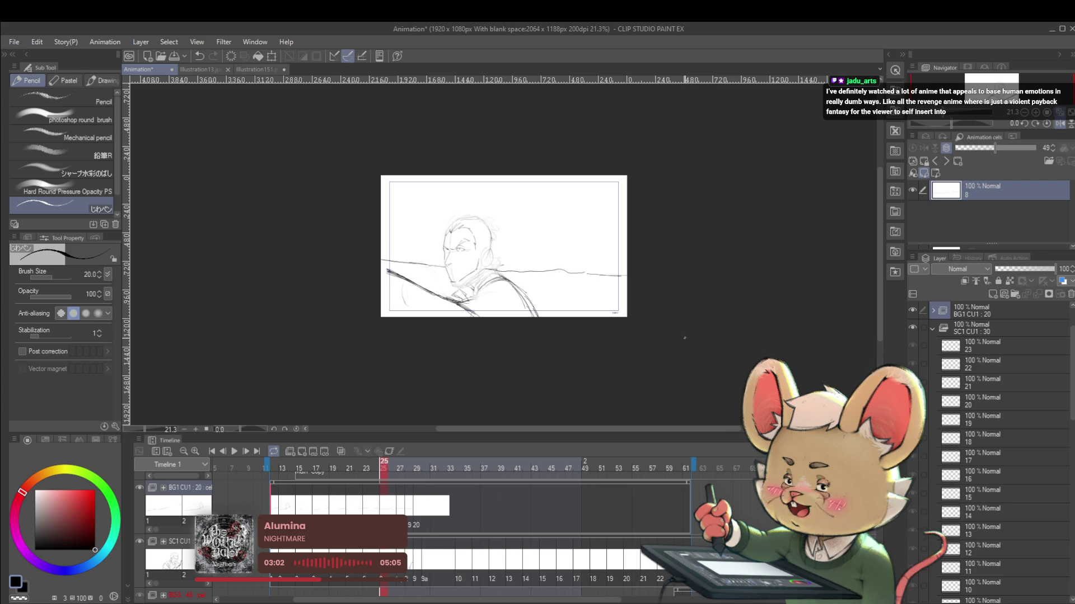
click(1058, 124)
scroll(579, 240, up, 5)
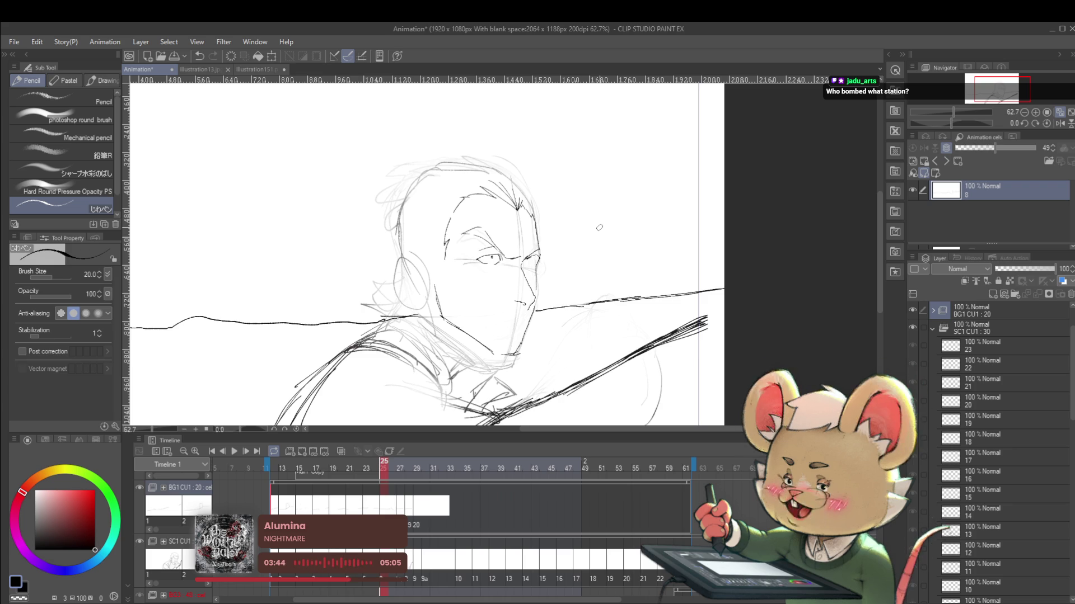
click(1059, 123)
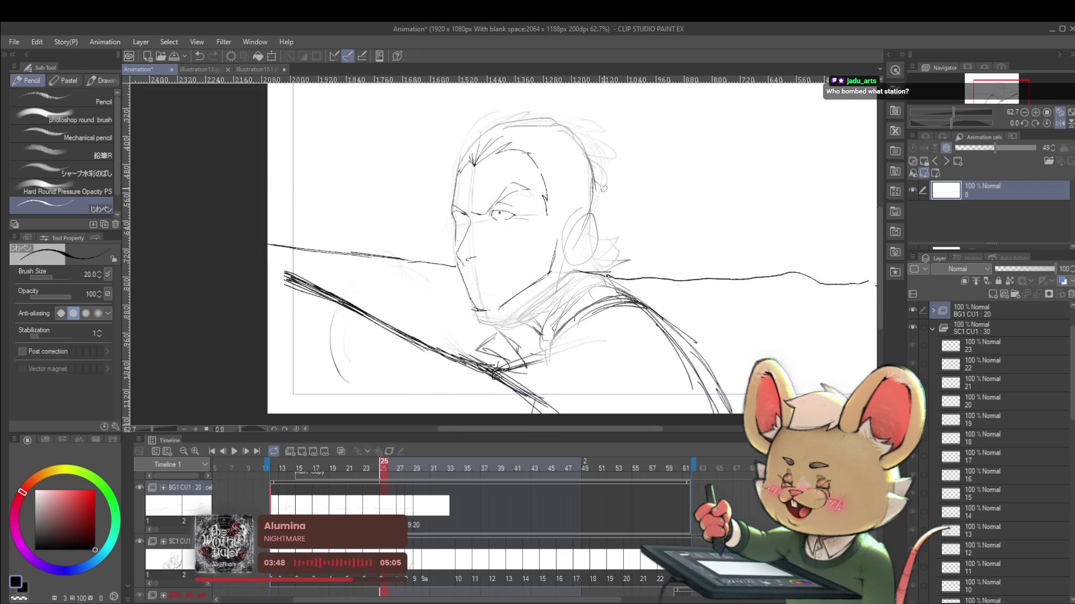
scroll(490, 207, up, 3)
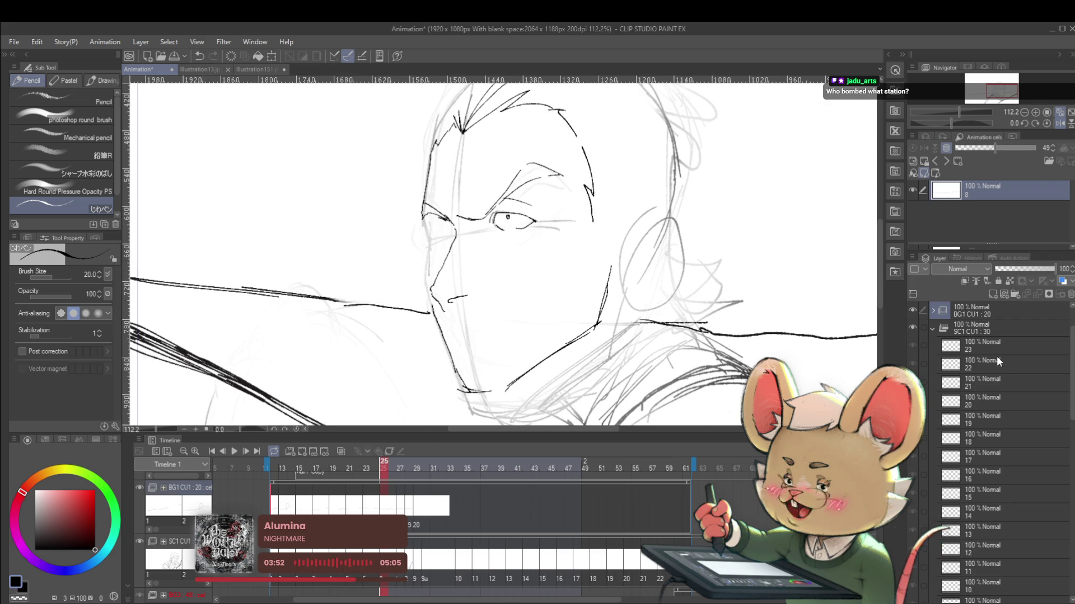
mouse_move(447, 263)
mouse_down()
mouse_move(420, 276)
mouse_move(509, 335)
mouse_up()
mouse_move(636, 221)
mouse_down()
mouse_move(518, 411)
mouse_move(618, 382)
mouse_up()
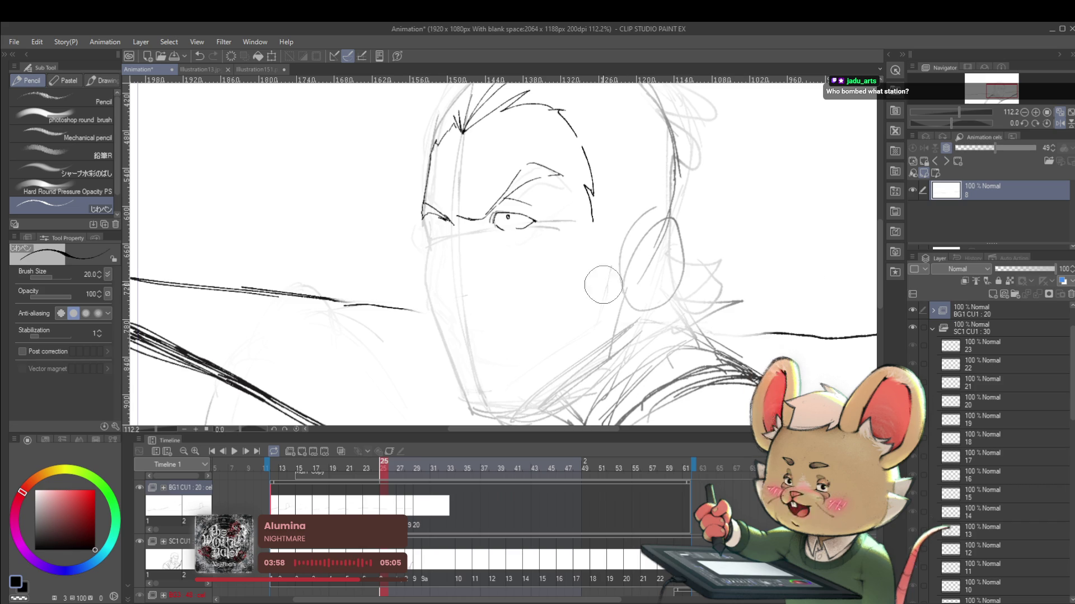
scroll(583, 307, down, 3)
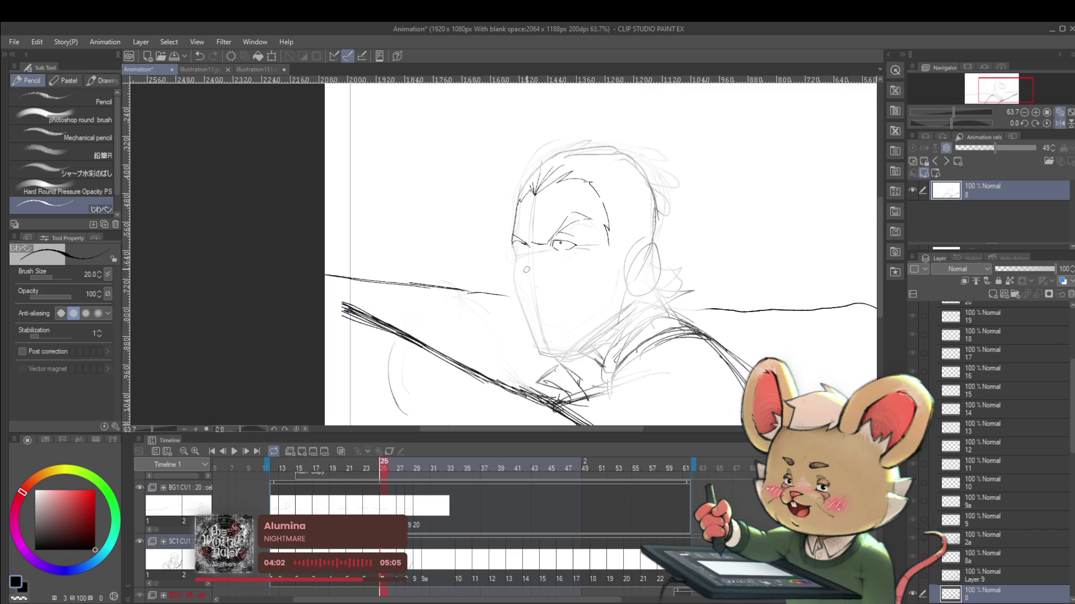
Zoom in, flip the face horizontally and back to check proportions, then undo the stray stroke near the eye.
scroll(521, 255, up, 3)
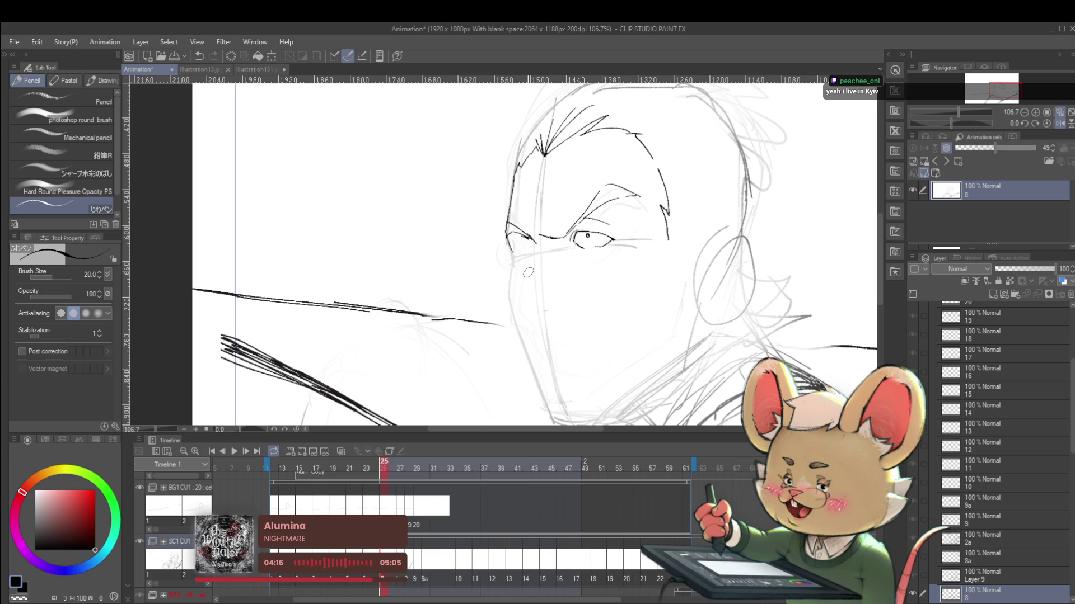
click(1060, 122)
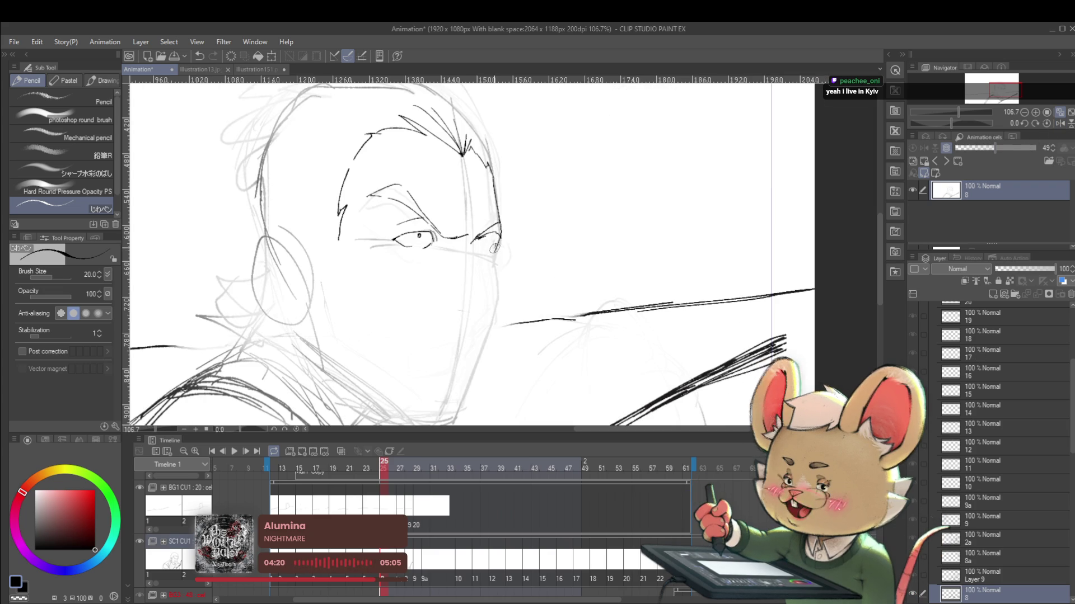
click(1057, 124)
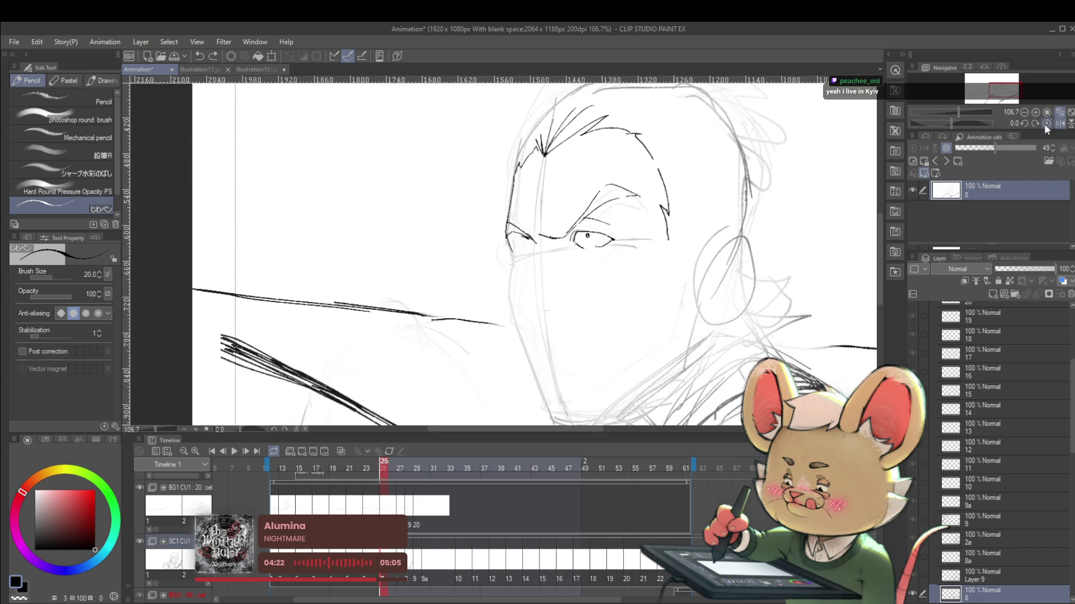
drag(514, 250, 485, 206)
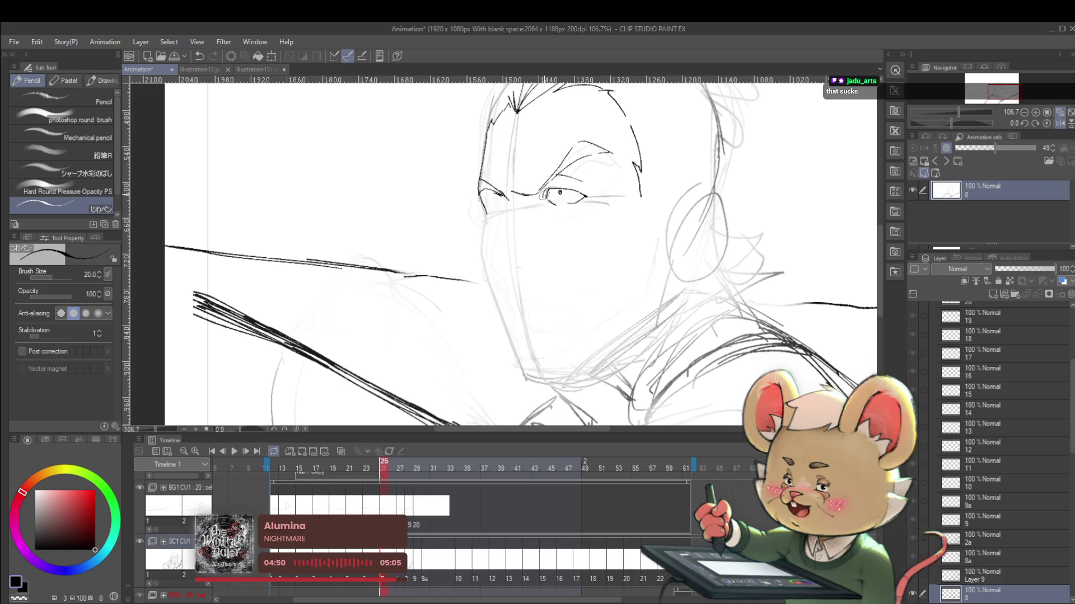
key(ctrl+z)
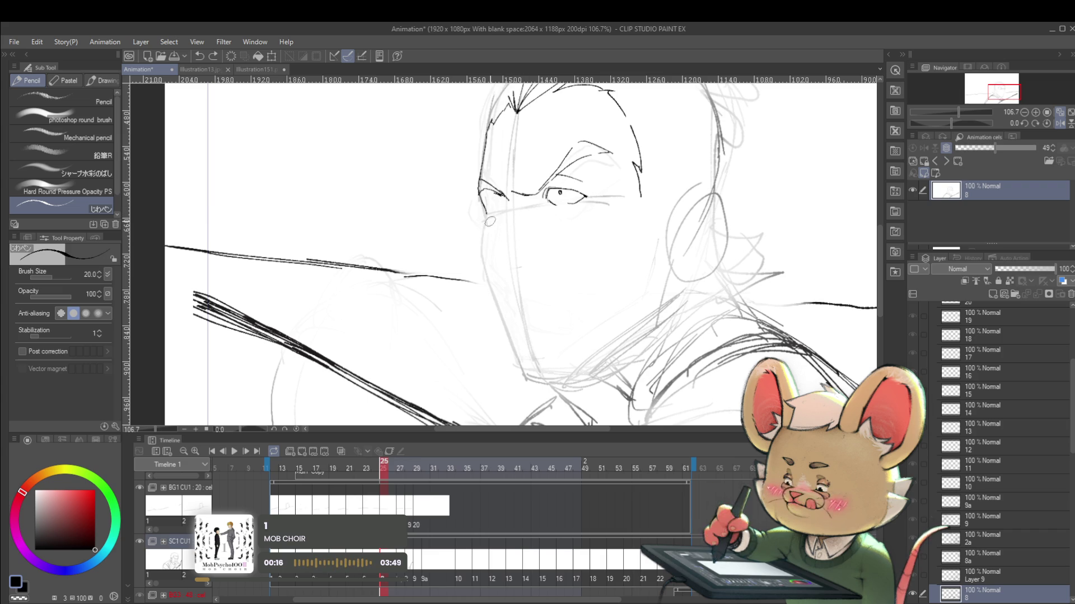
Draw the nose line below the eye and a short stroke from the nose tip, retrying with undo/redo.
drag(510, 202, 501, 243)
key(ctrl+z)
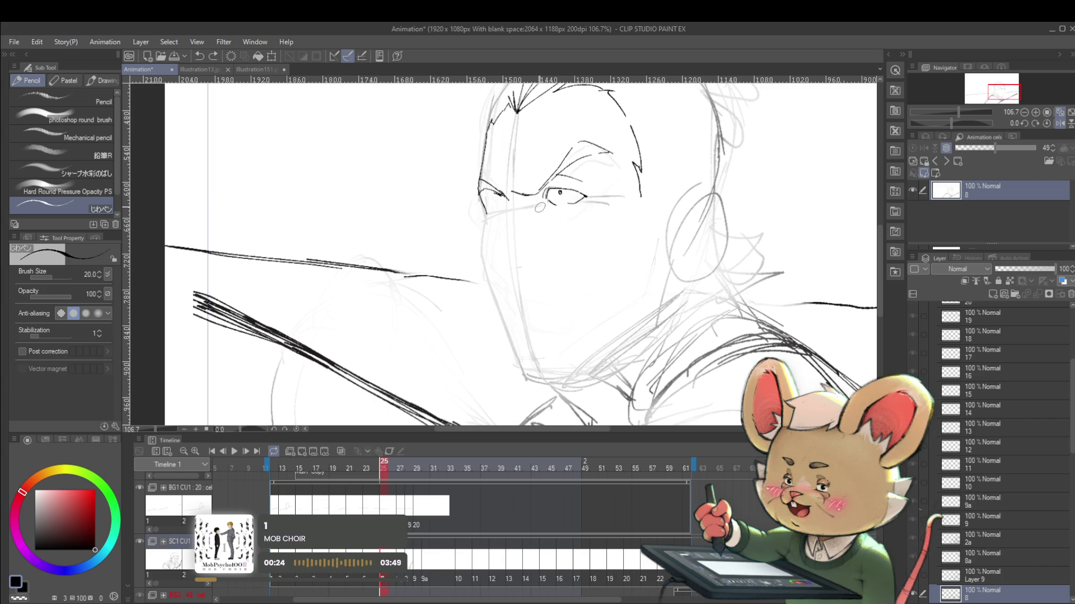
drag(507, 197, 488, 267)
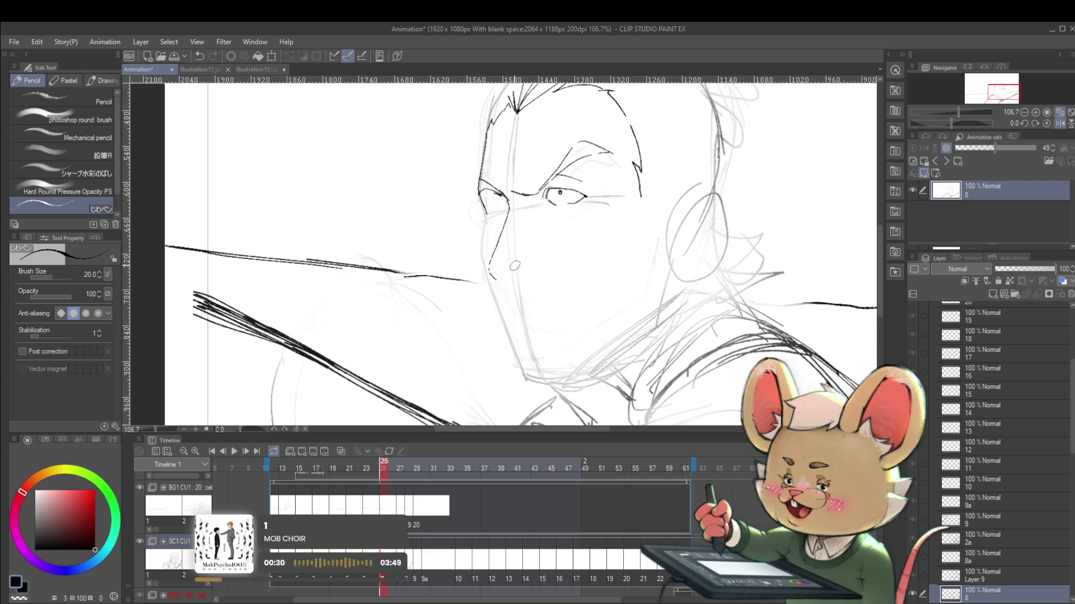
drag(489, 269, 506, 281)
key(ctrl+z)
key(ctrl+y)
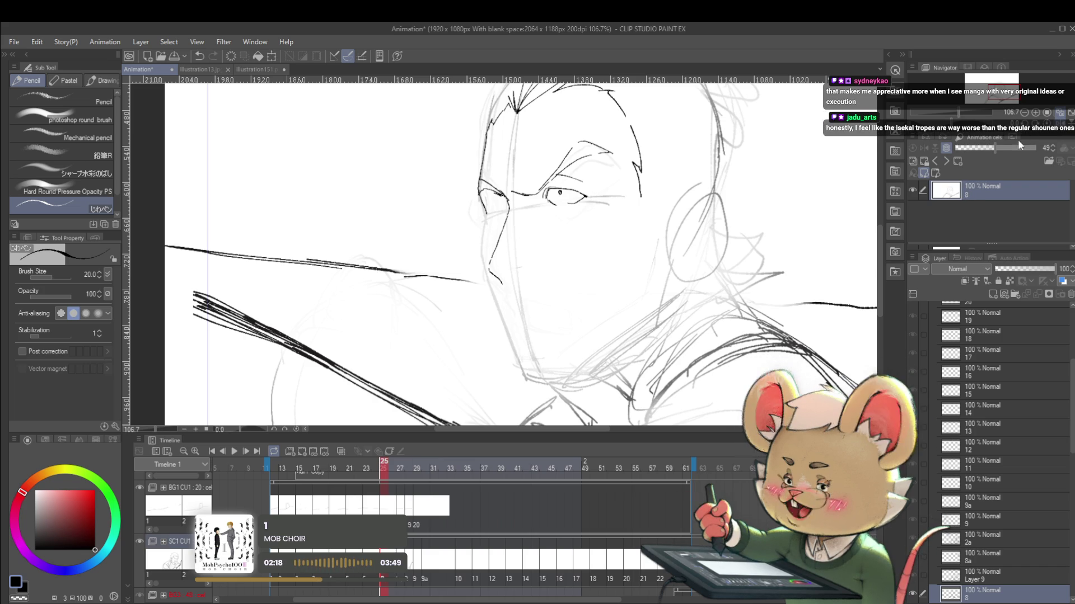
Mirror the face to check it, restore it, then zoom in and refine the inner eye corner.
key(h)
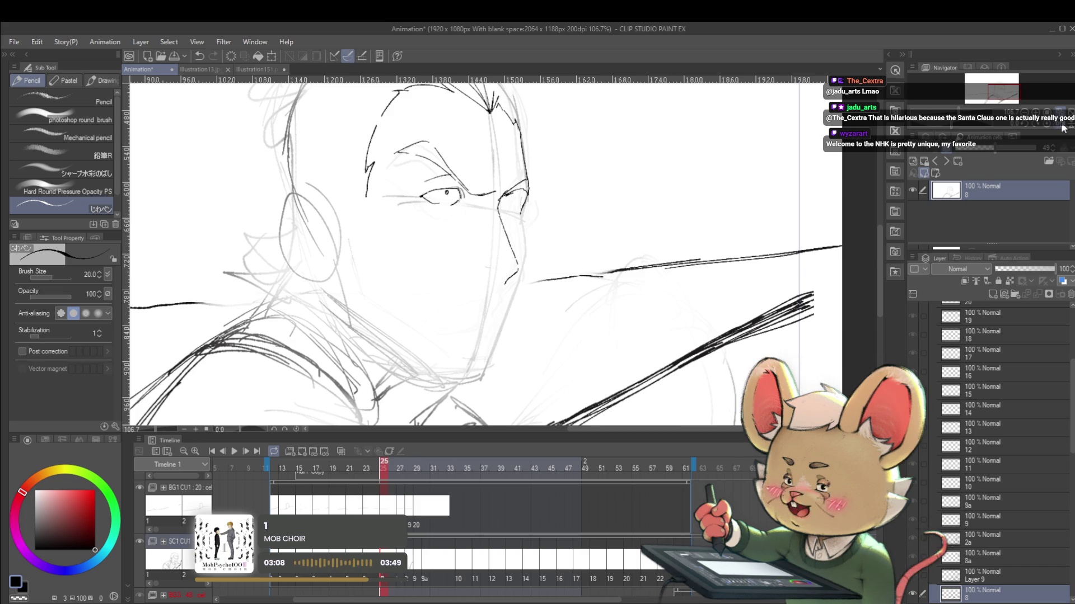
click(1062, 125)
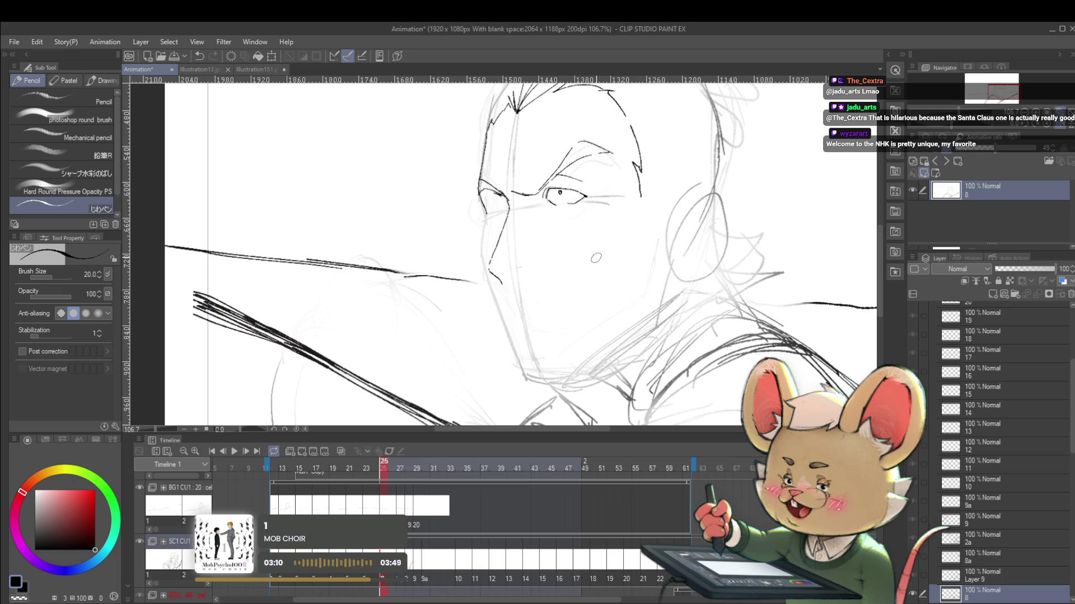
click(533, 218)
drag(491, 191, 465, 213)
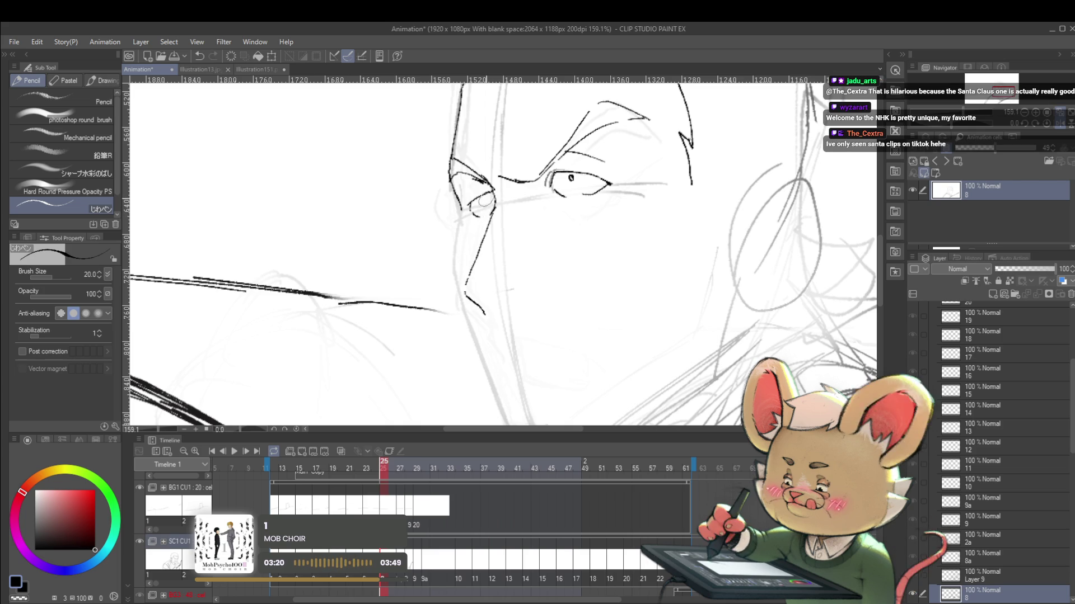
Draw the open mouth line on drawing 8 and darken its right corner.
scroll(516, 162, down, 5)
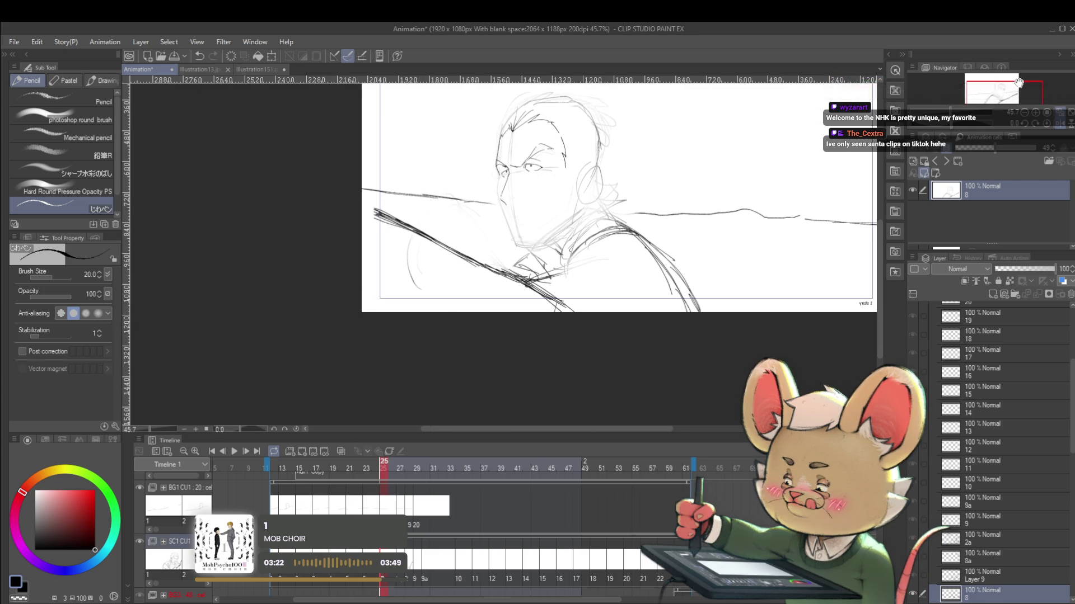
scroll(457, 224, up, 3)
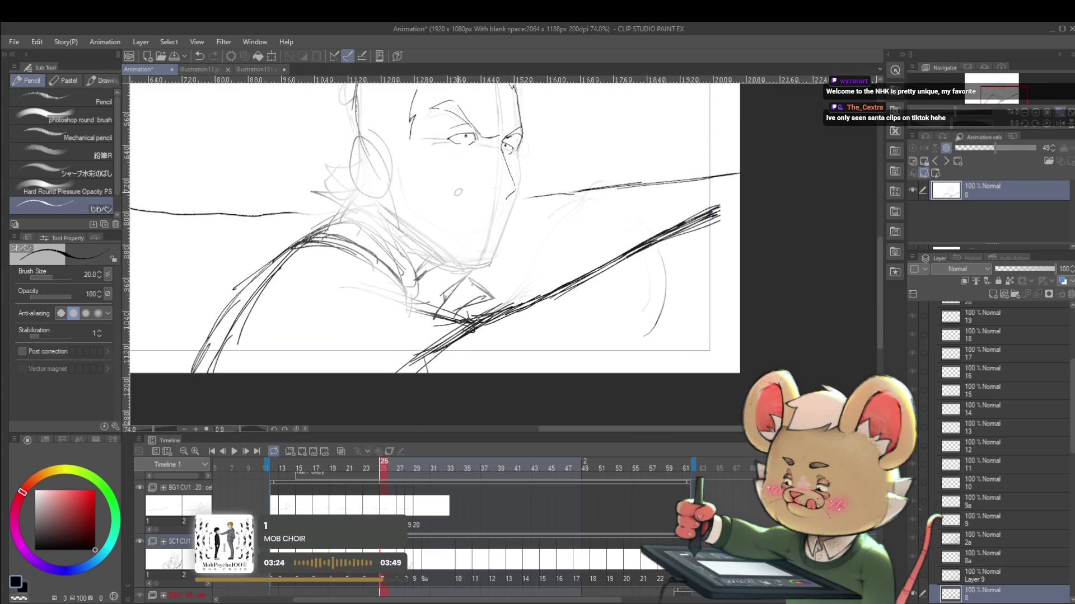
drag(455, 190, 484, 201)
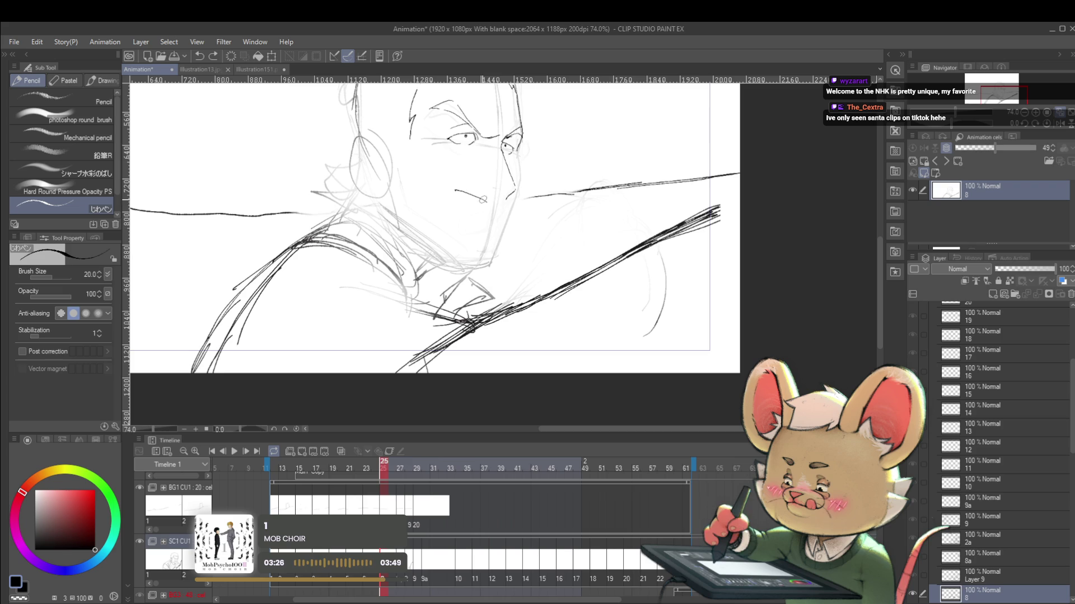
mouse_move(488, 201)
mouse_down()
mouse_move(504, 202)
mouse_move(474, 203)
mouse_move(497, 206)
mouse_up()
Mirror the whole drawing and compare it with the neighbouring cel on the timeline.
scroll(497, 206, down, 5)
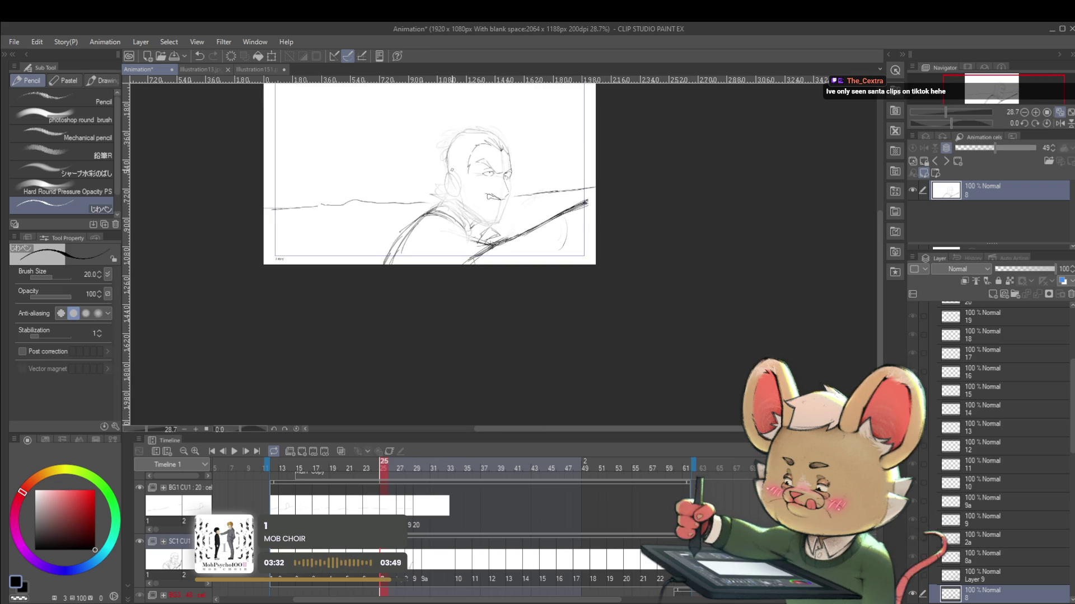
click(1060, 124)
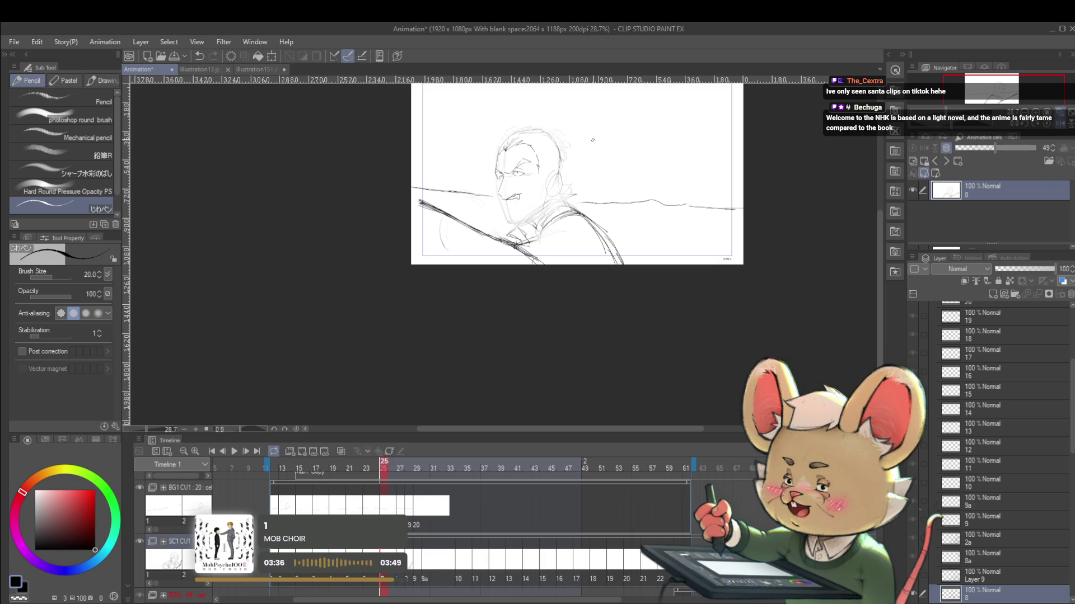
scroll(1001, 448, down, 1)
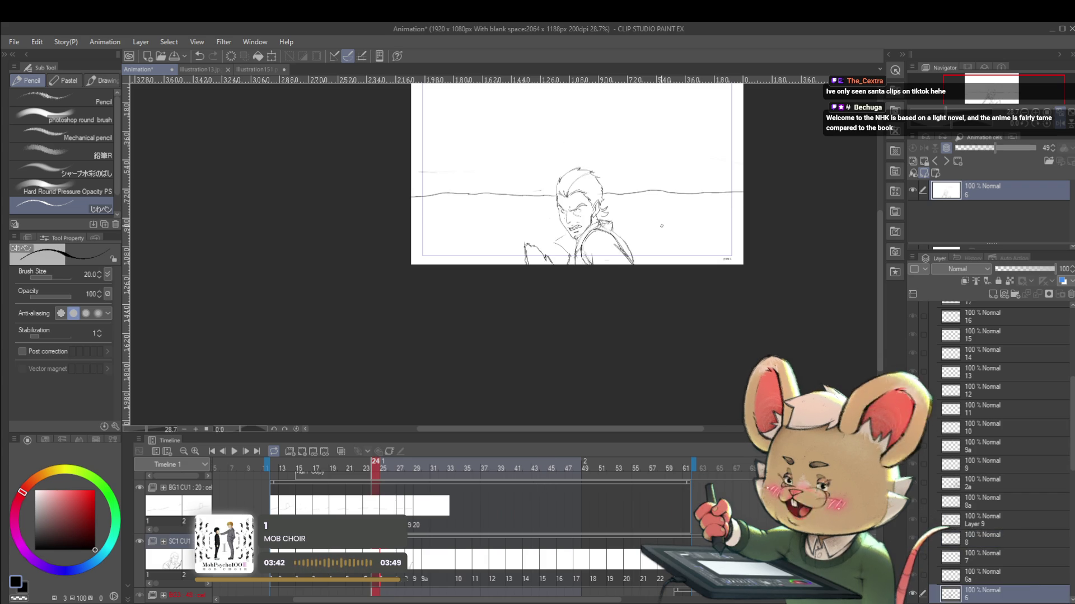
drag(519, 188, 522, 197)
scroll(521, 200, up, 3)
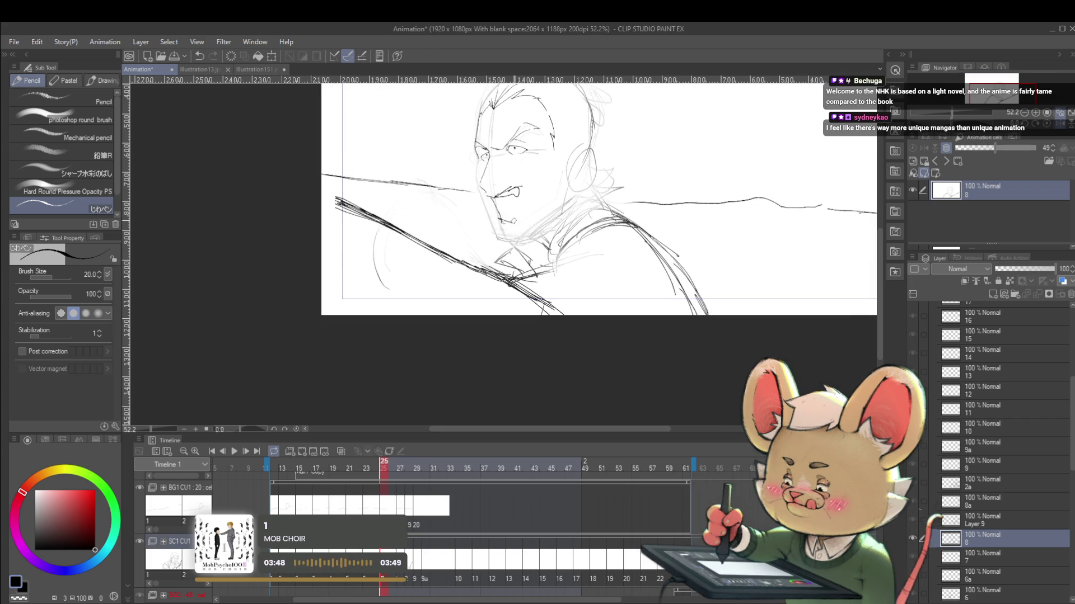
Redraw the shouting man's open mouth wider, then start playing the animation.
drag(521, 183, 501, 220)
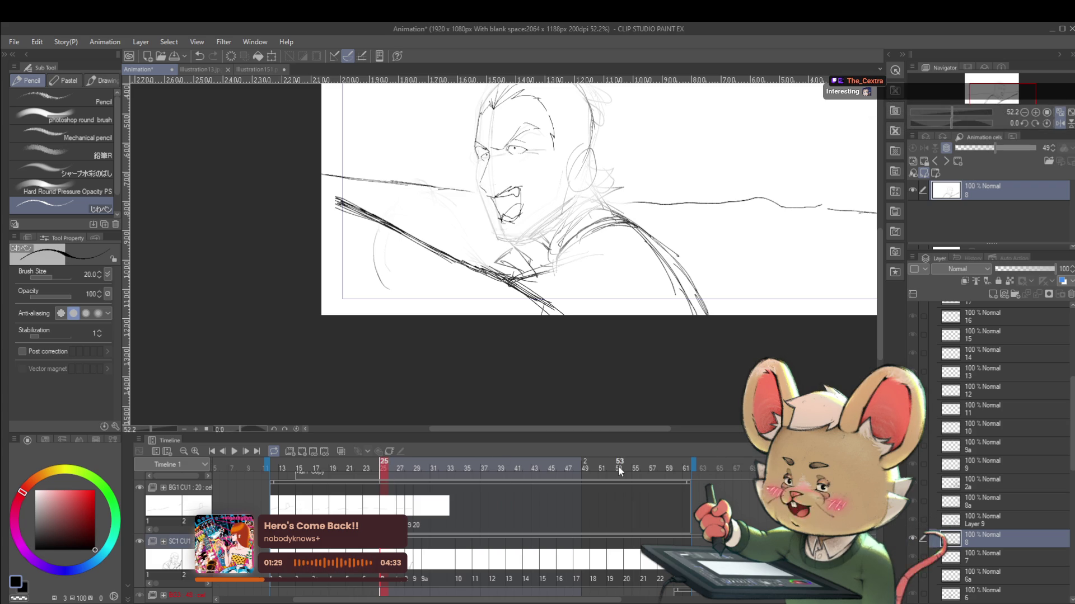
click(234, 452)
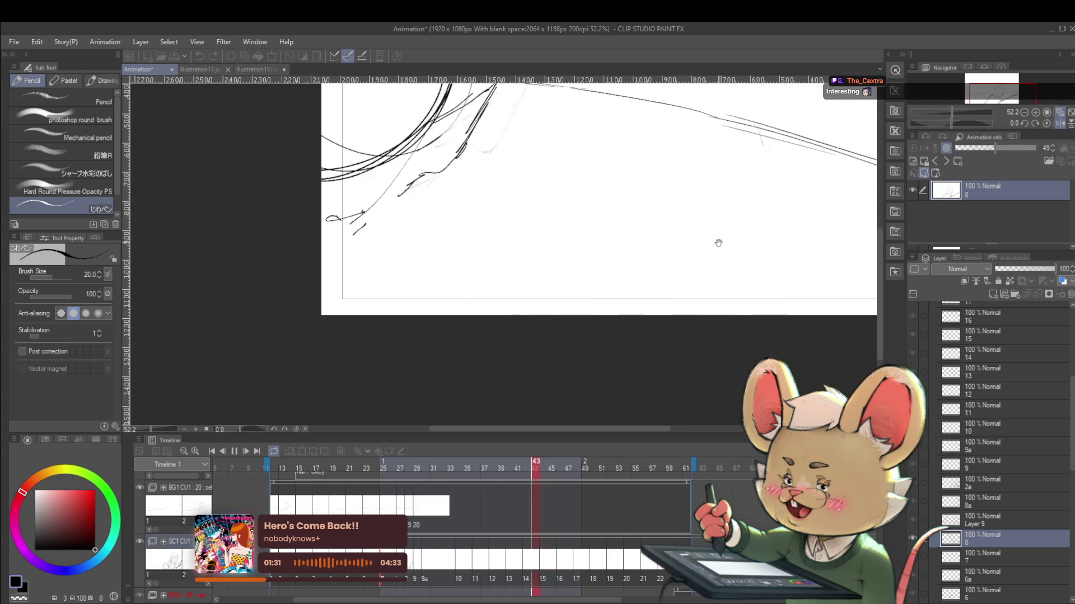
Stop playback, zoom out the canvas, replay the animation and pause on frame 19.
drag(598, 289, 558, 337)
scroll(557, 331, down, 2)
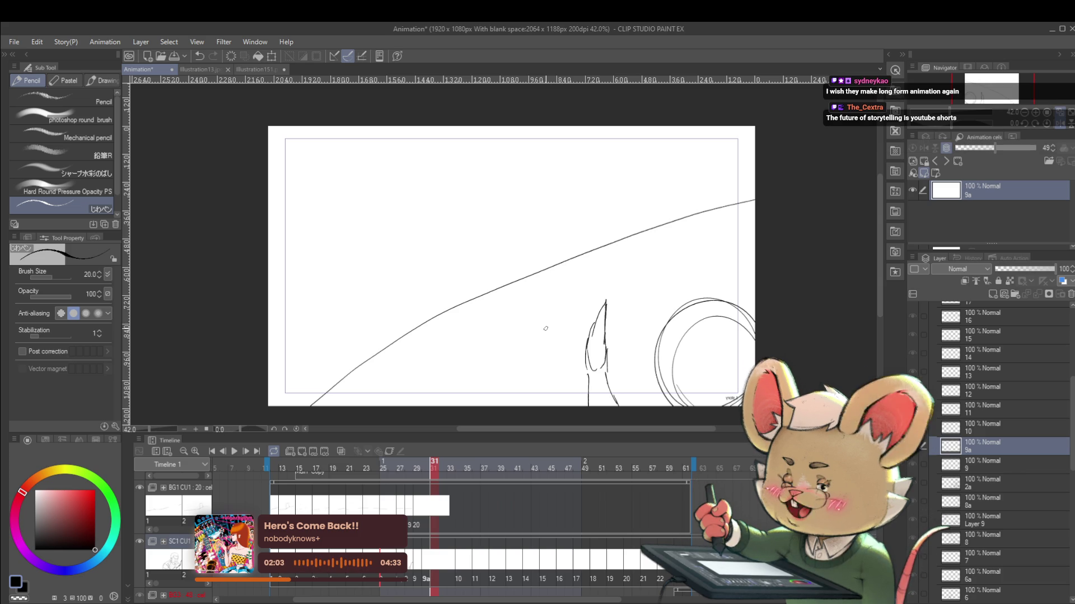
click(234, 452)
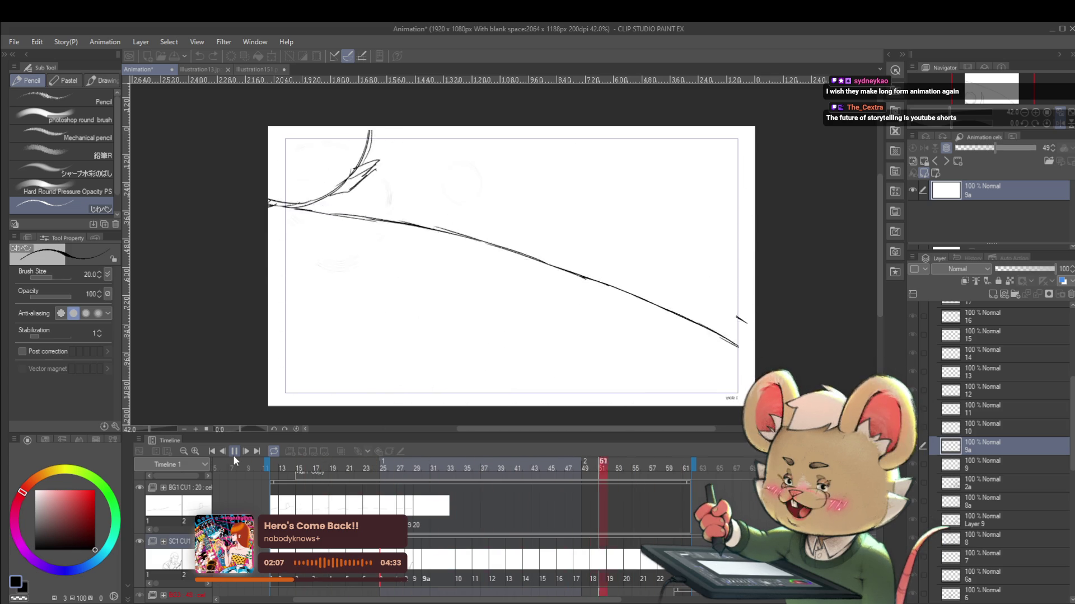
click(235, 453)
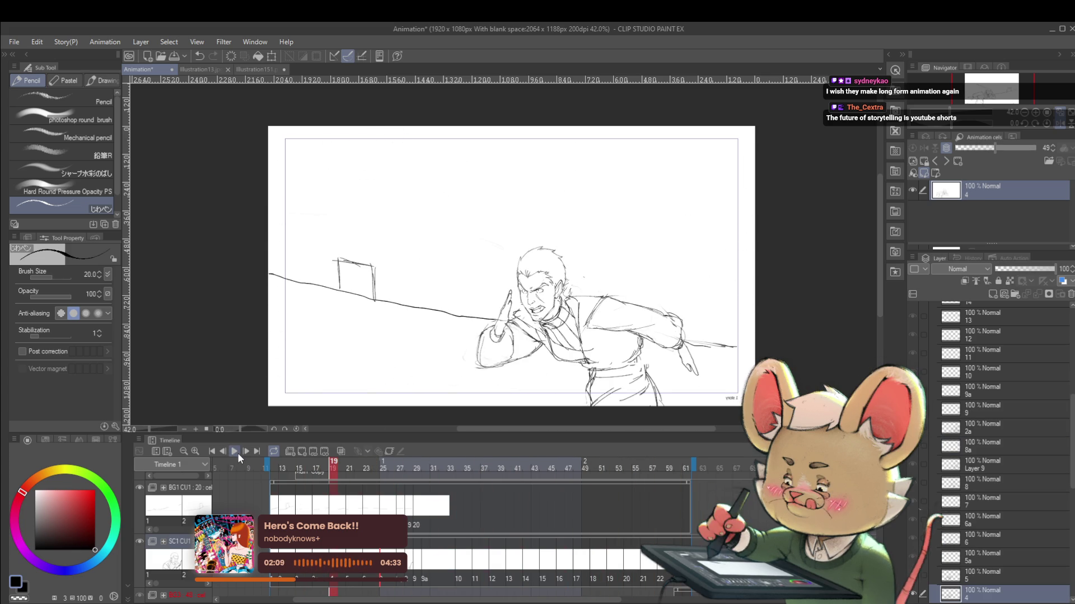
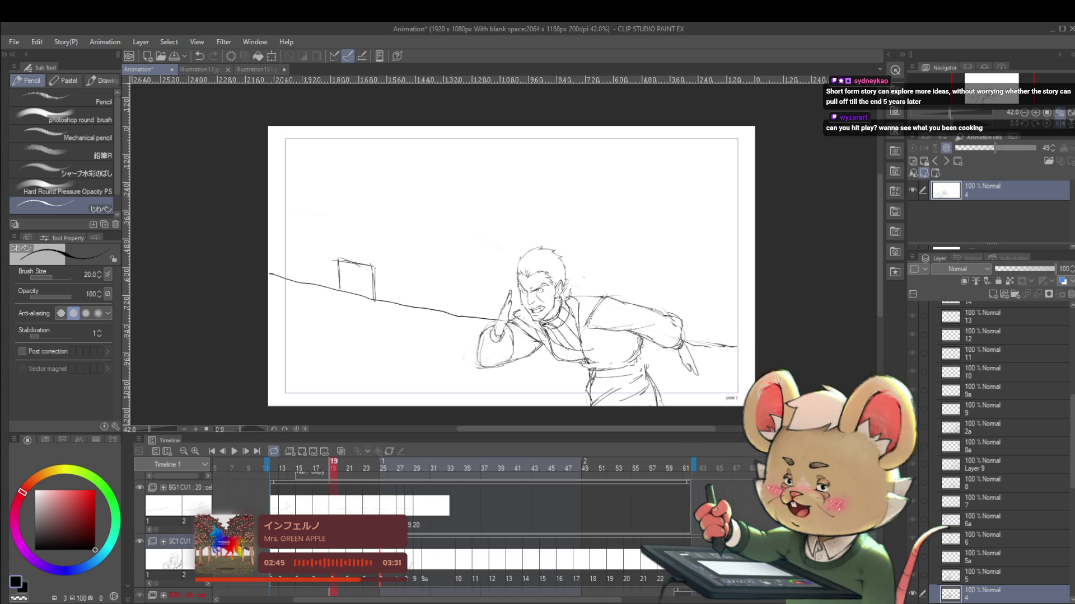
Scroll the timeline and start playback of the lunging man storyboard.
drag(604, 600, 712, 600)
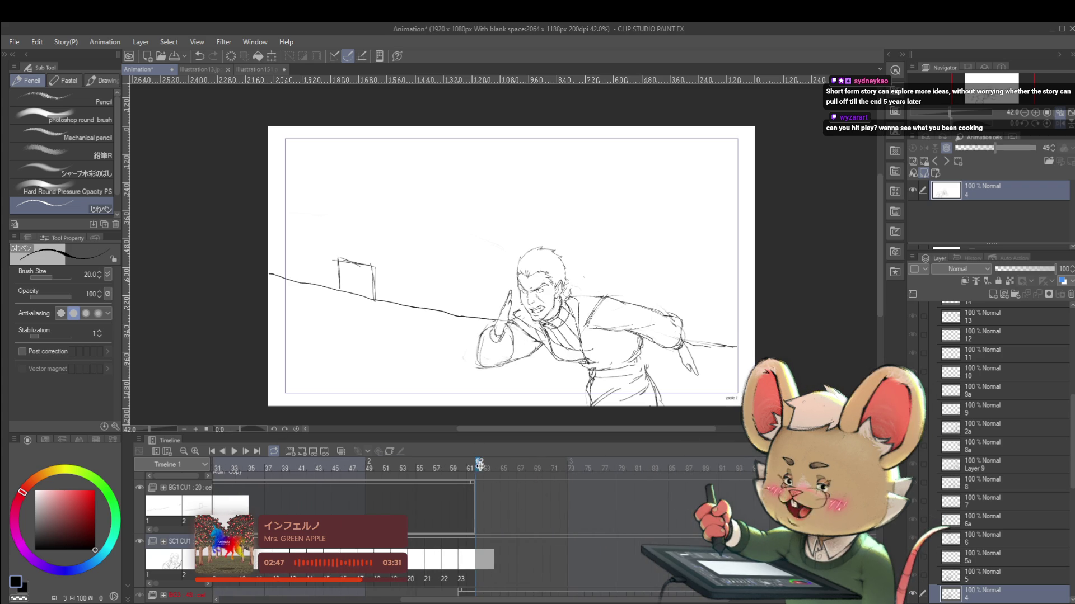
key(space)
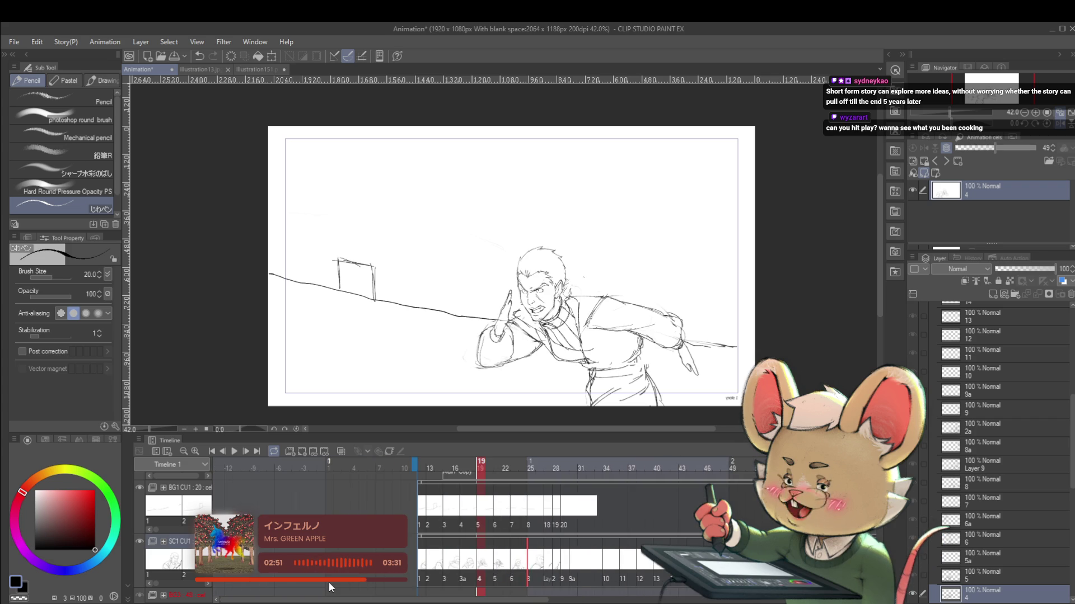
click(231, 457)
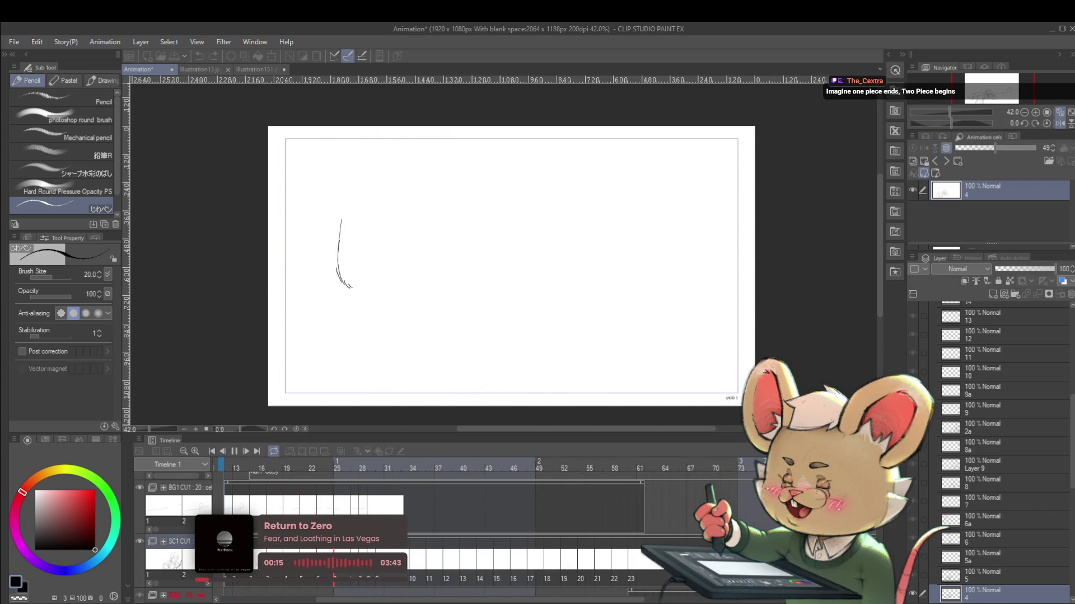
Stop playback, replay the storyboard from the start and halt it at frame 65.
key(space)
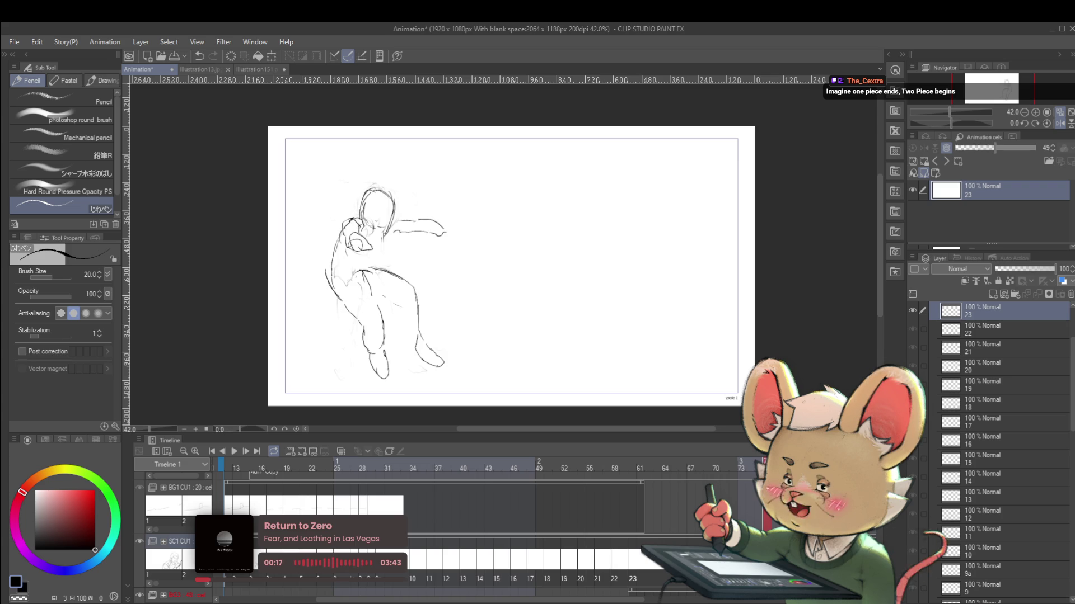
click(236, 452)
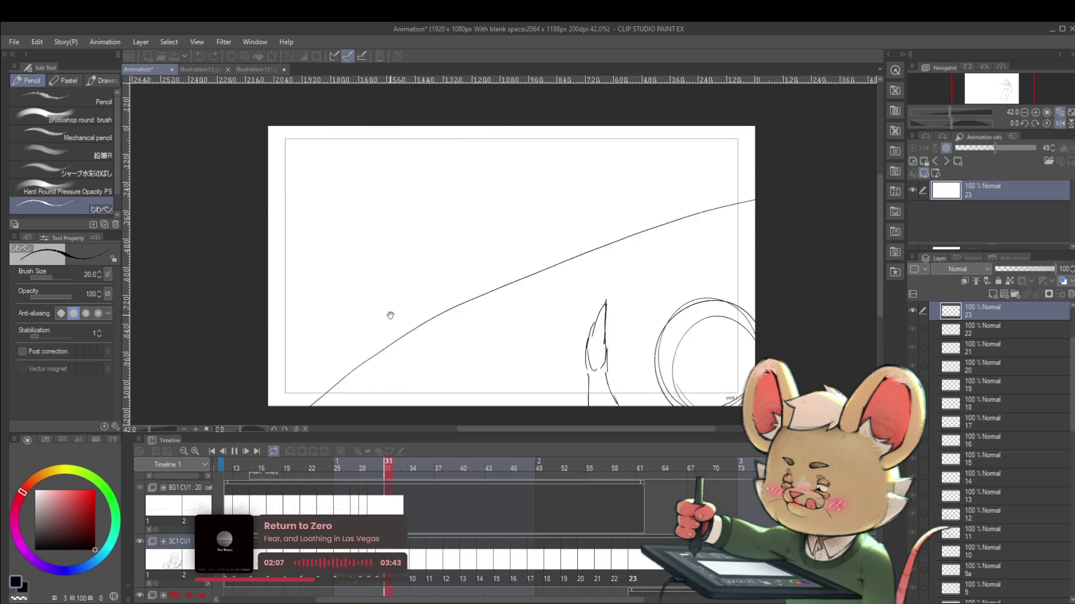
key(Return)
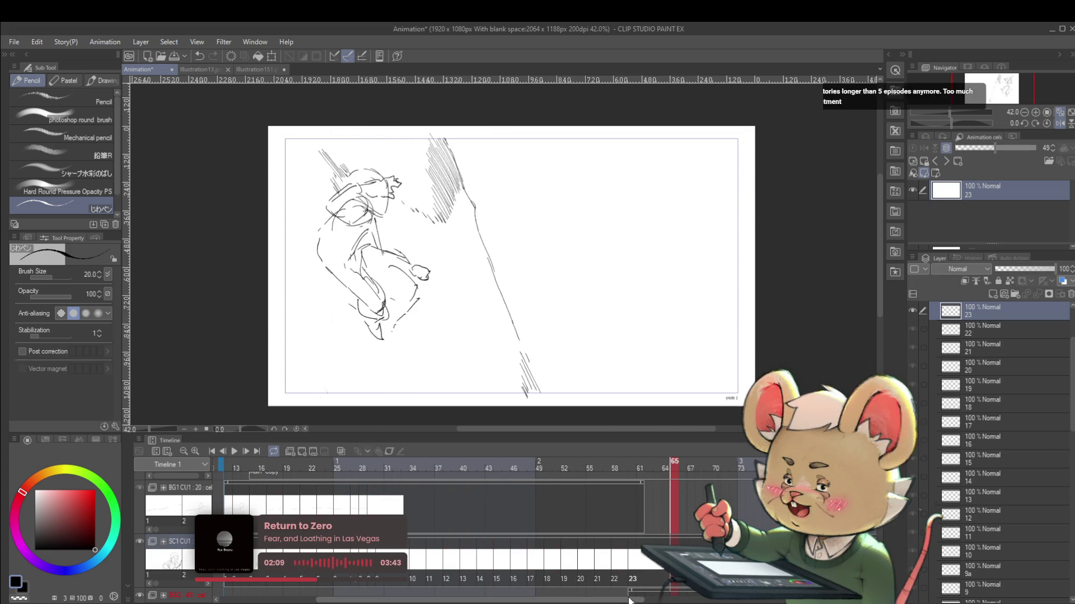
Jump back to frame 29 and play and pause the shot to check frames 13–29.
scroll(448, 504, right, 5)
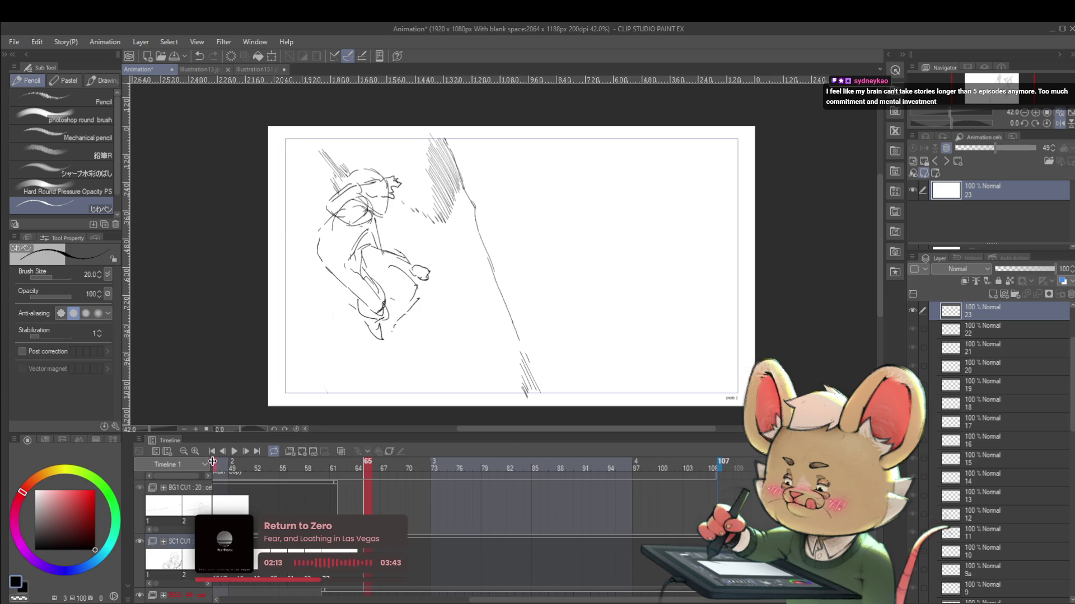
scroll(208, 462, left, 1)
scroll(208, 461, left, 4)
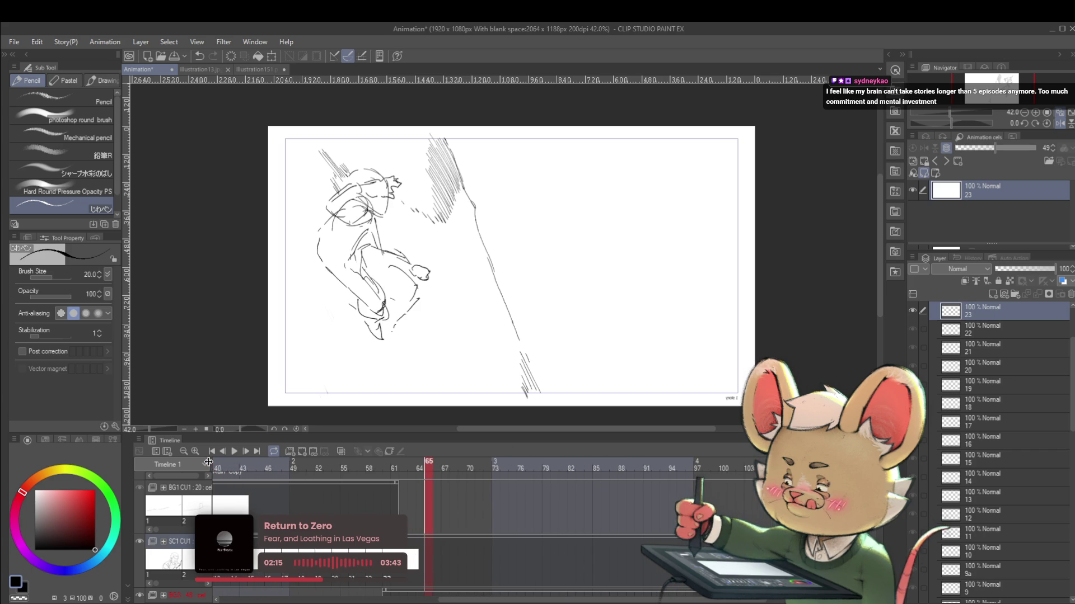
scroll(179, 462, left, 10)
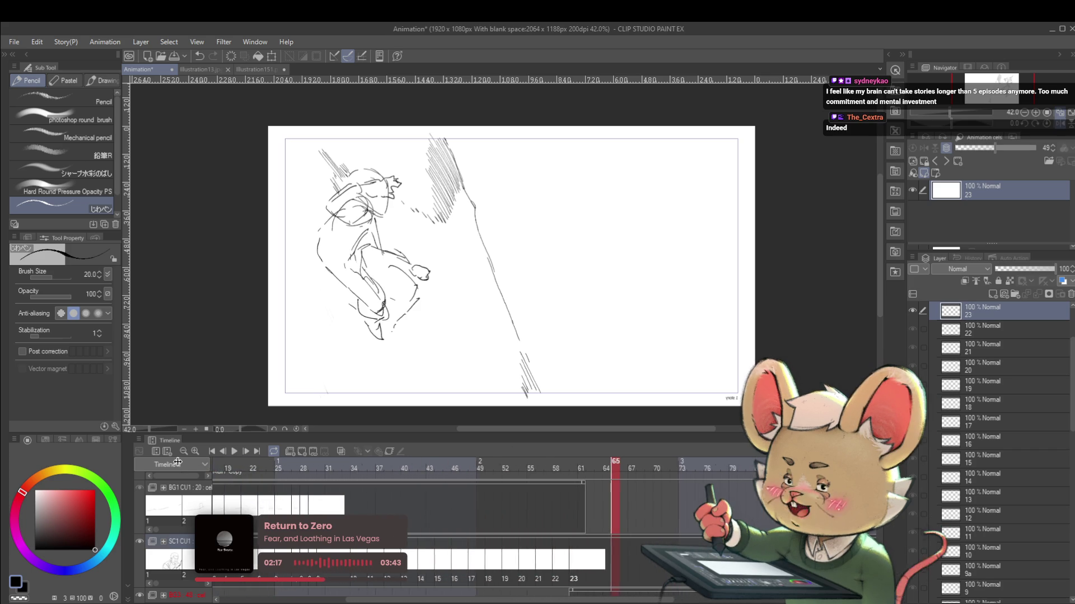
scroll(181, 463, left, 1)
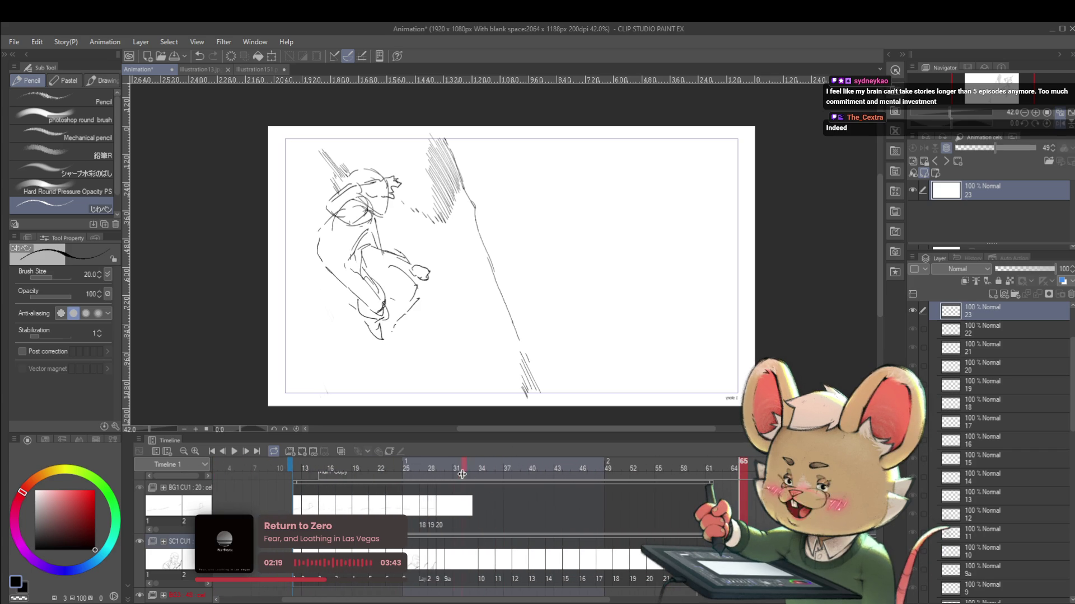
click(442, 472)
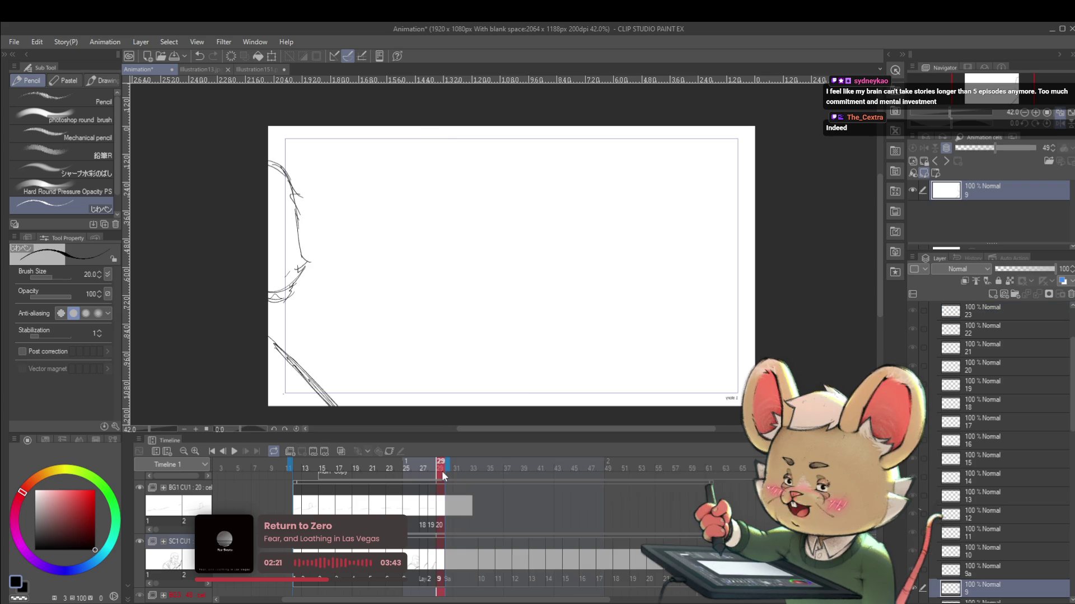
click(234, 452)
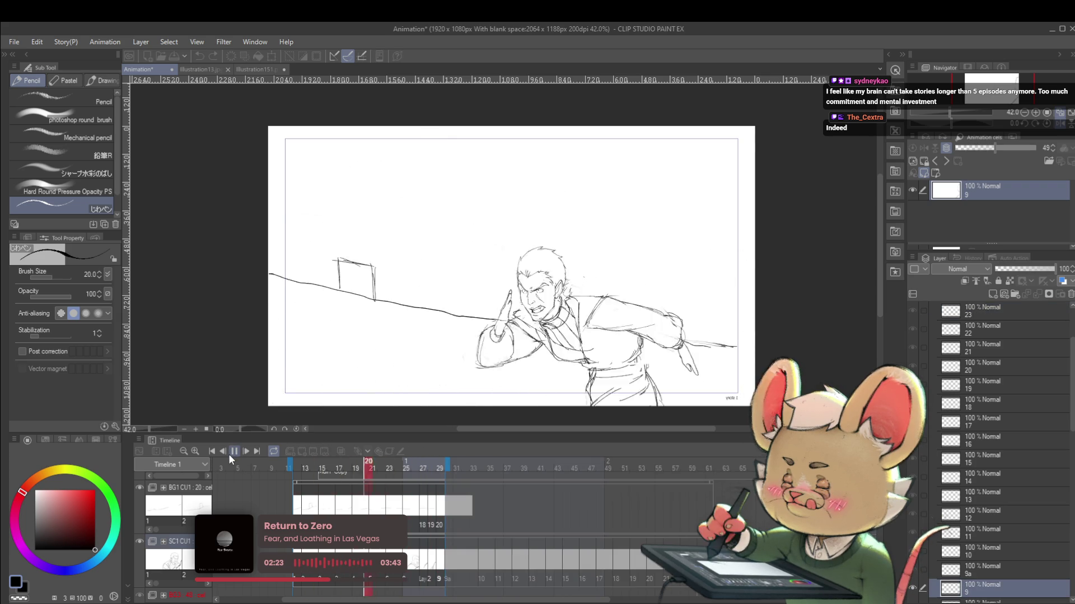
click(233, 453)
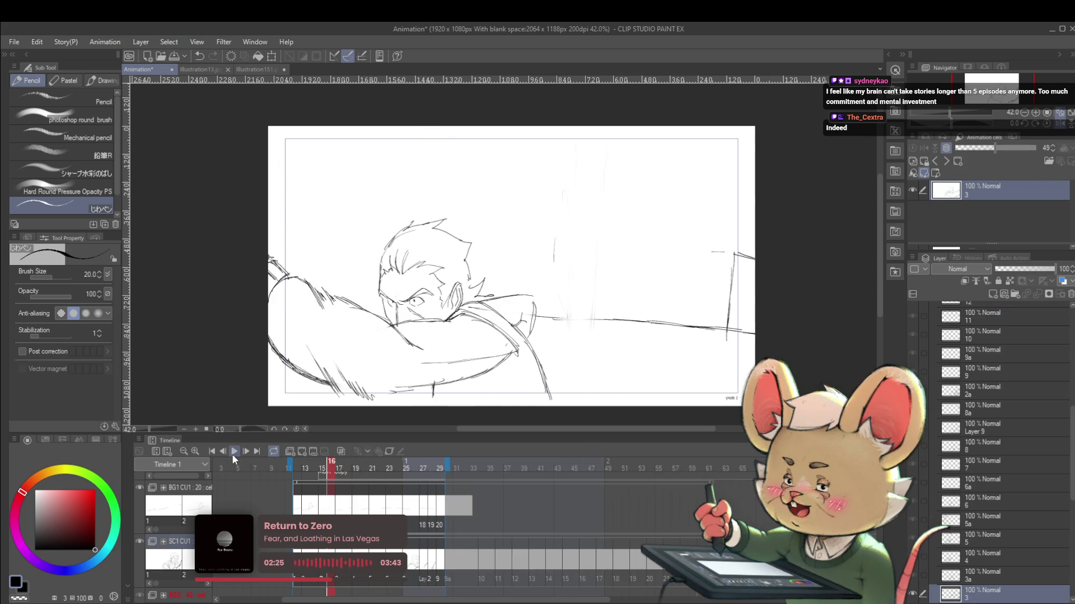
click(233, 453)
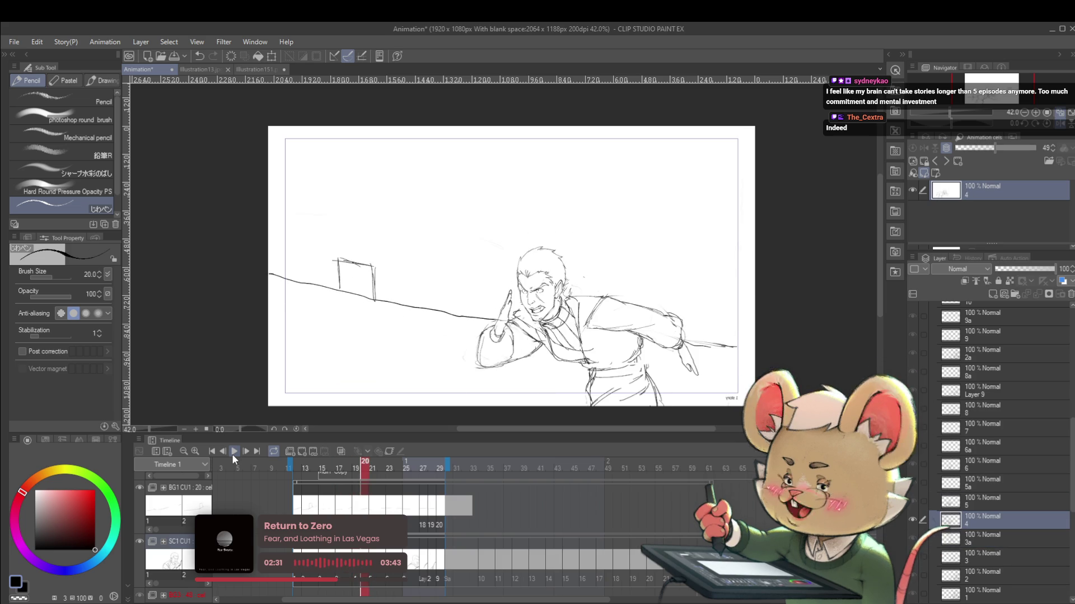
Pause on frame 20, then scale the man's drawing to 106% and shift it up-left.
click(233, 452)
key(ctrl+t)
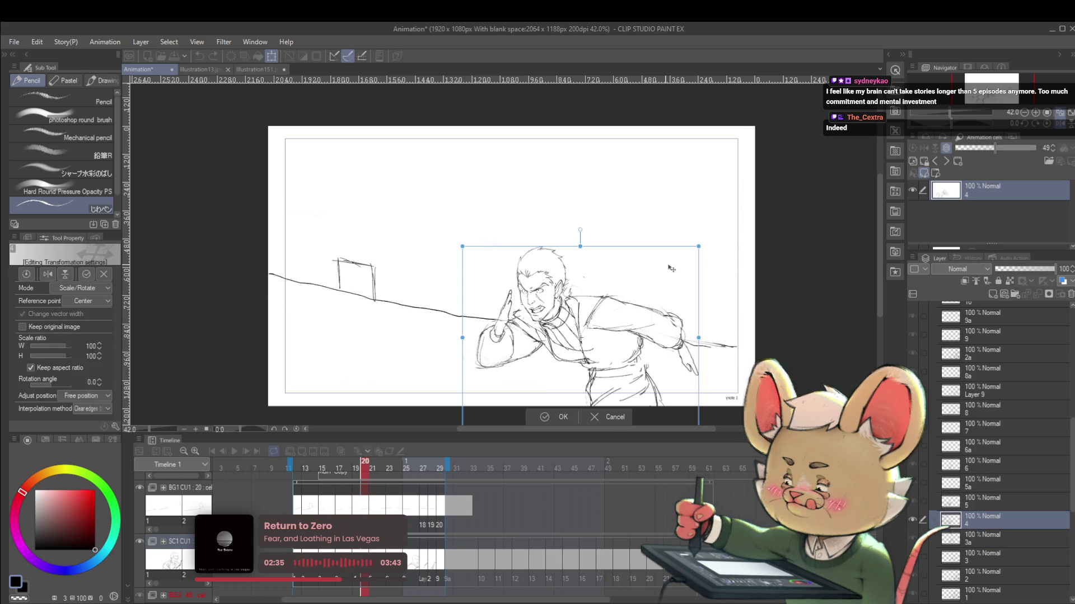
drag(463, 247, 455, 239)
drag(591, 280, 563, 271)
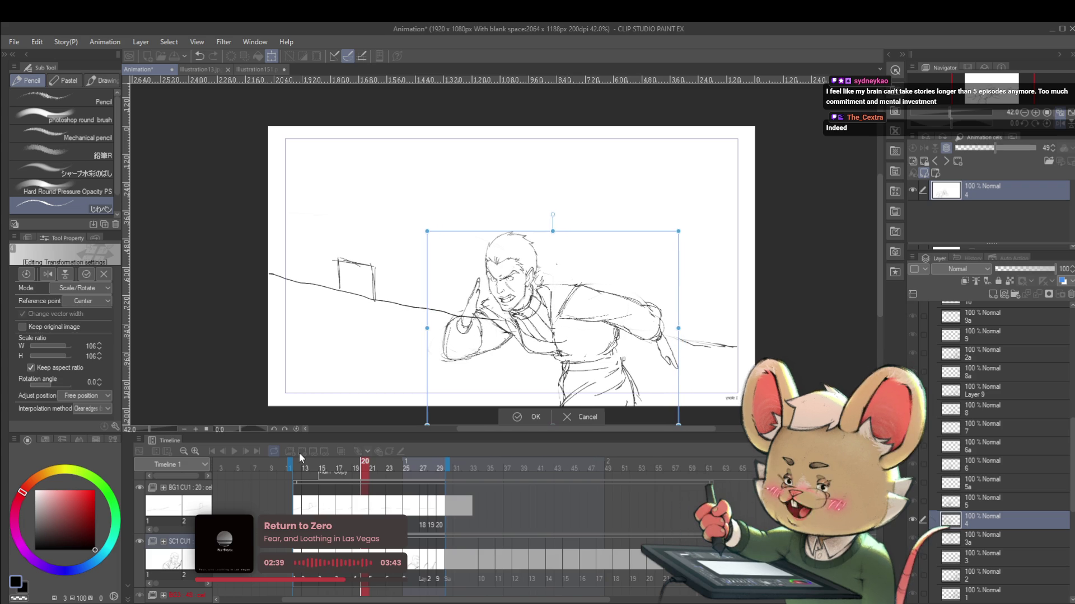
key(Return)
Turn on onion skin and flip between frames 18 and 19 to compare drawings.
click(338, 452)
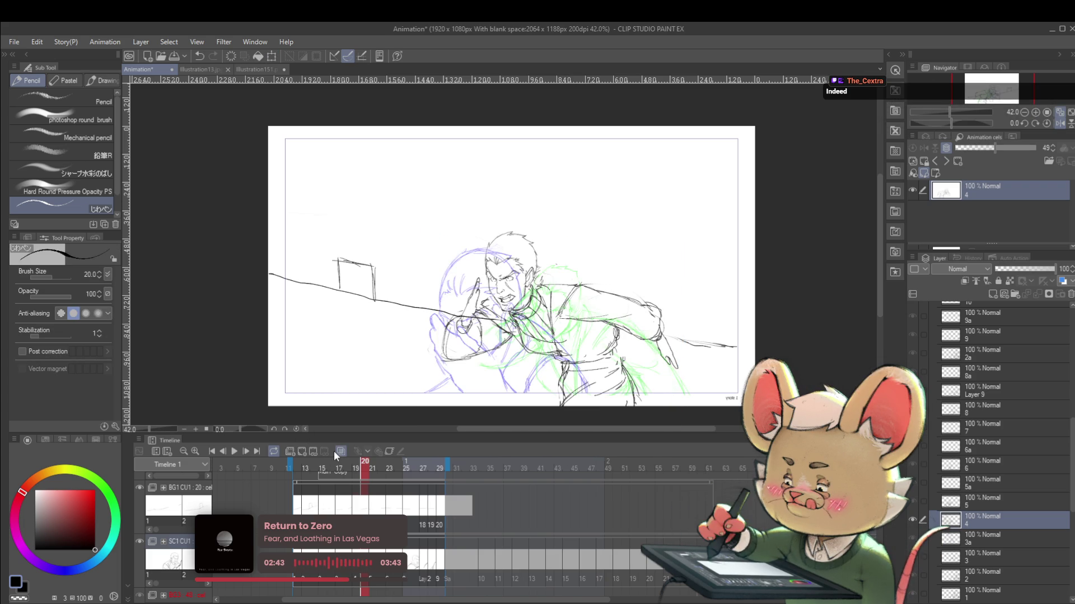
key(Left)
key(Left)
key(Right)
key(Left)
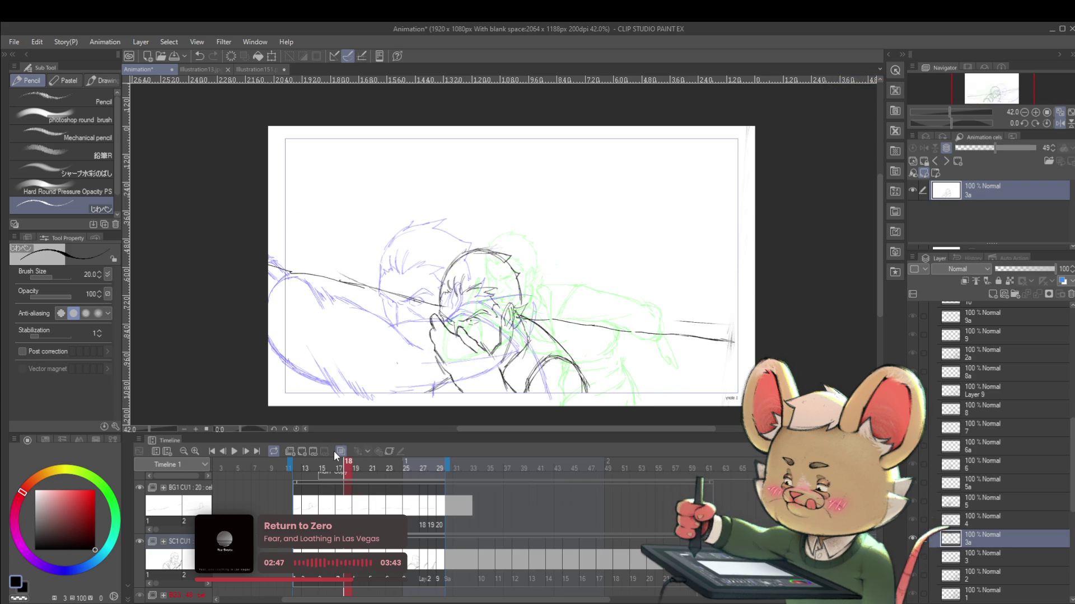
key(Right)
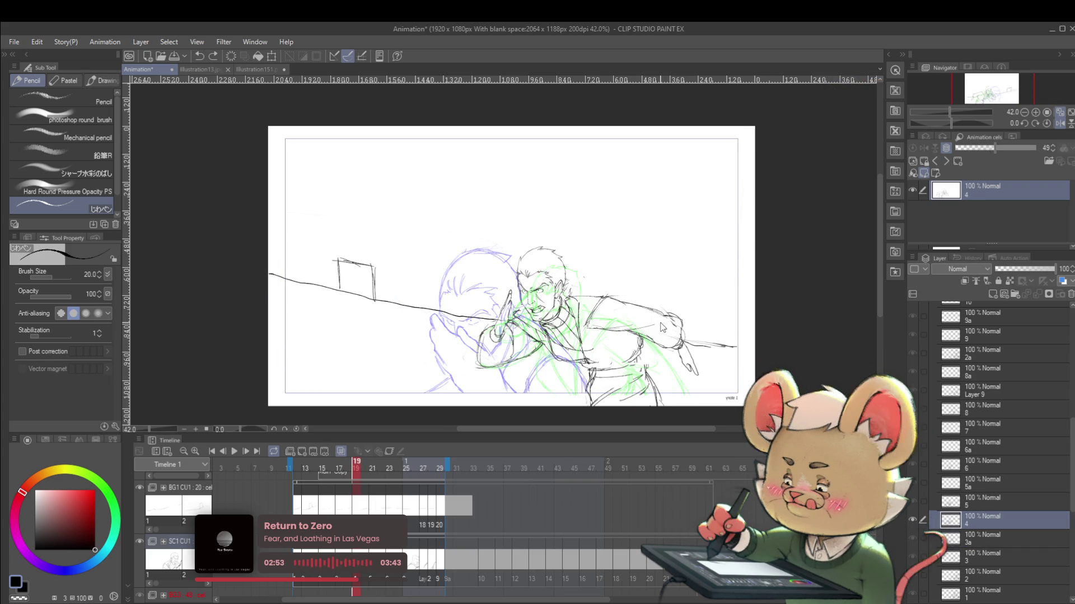
Move cel 4's drawing right, shrink it to 92%, and play the shot.
key(ctrl+t)
drag(658, 295, 711, 301)
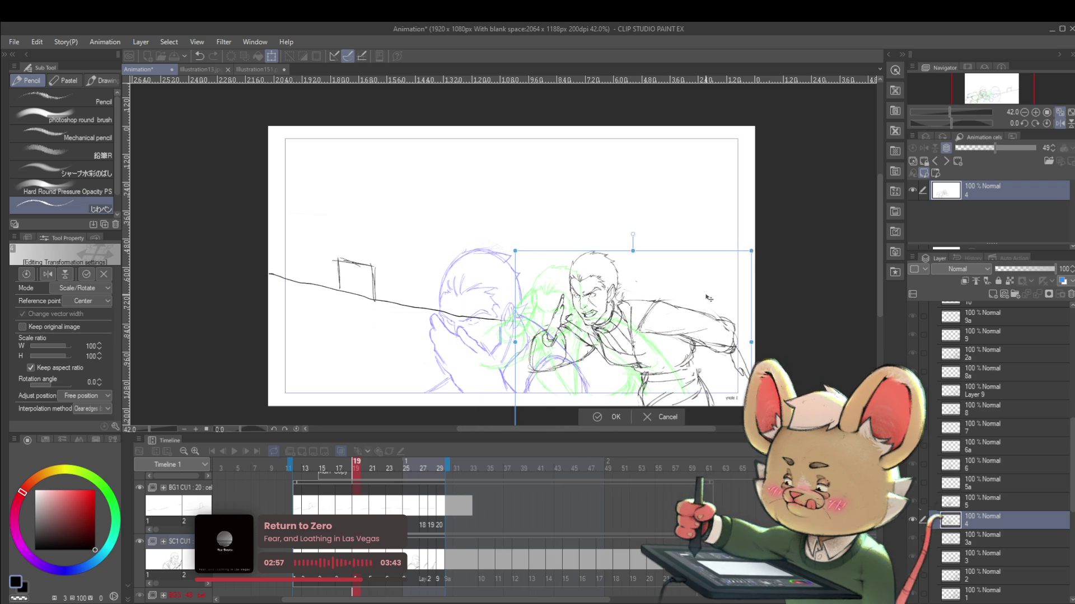
drag(753, 250, 731, 274)
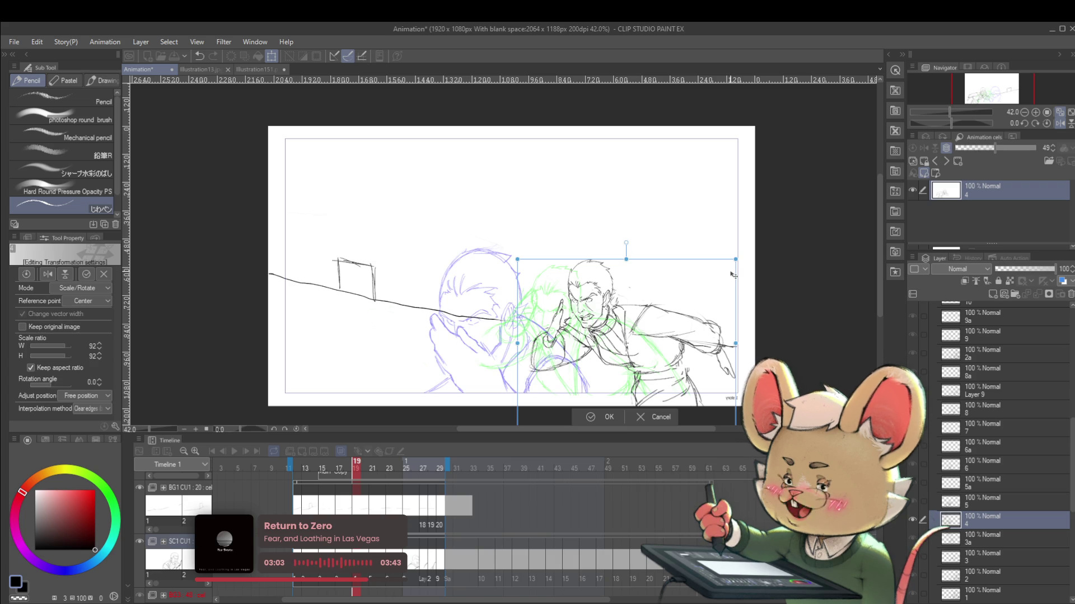
key(Return)
click(236, 449)
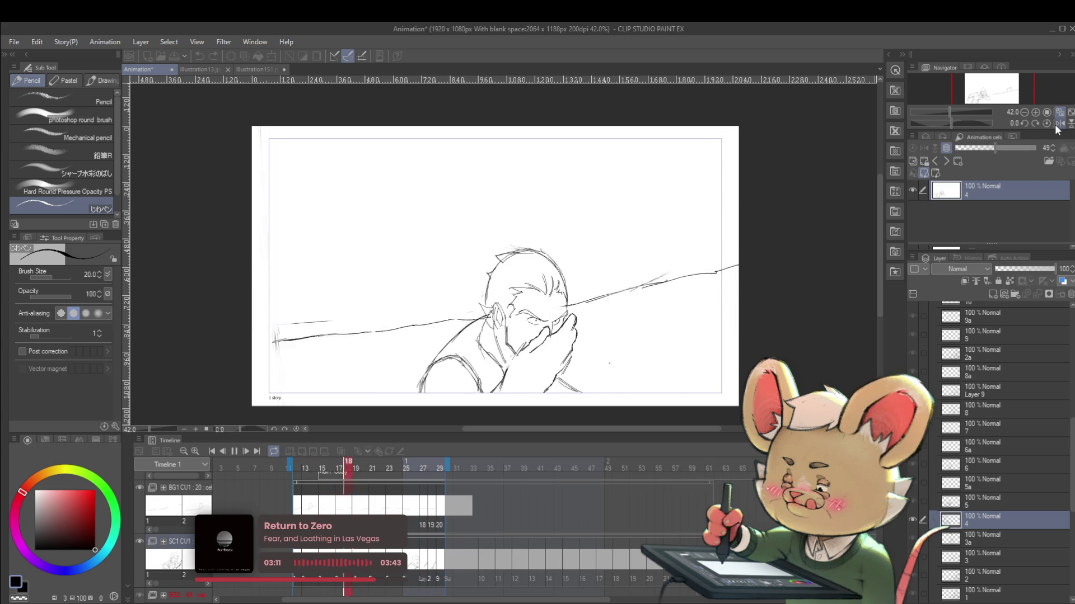
Replay the shot twice and stop on frame 12, cel 1's opening drawing.
click(232, 451)
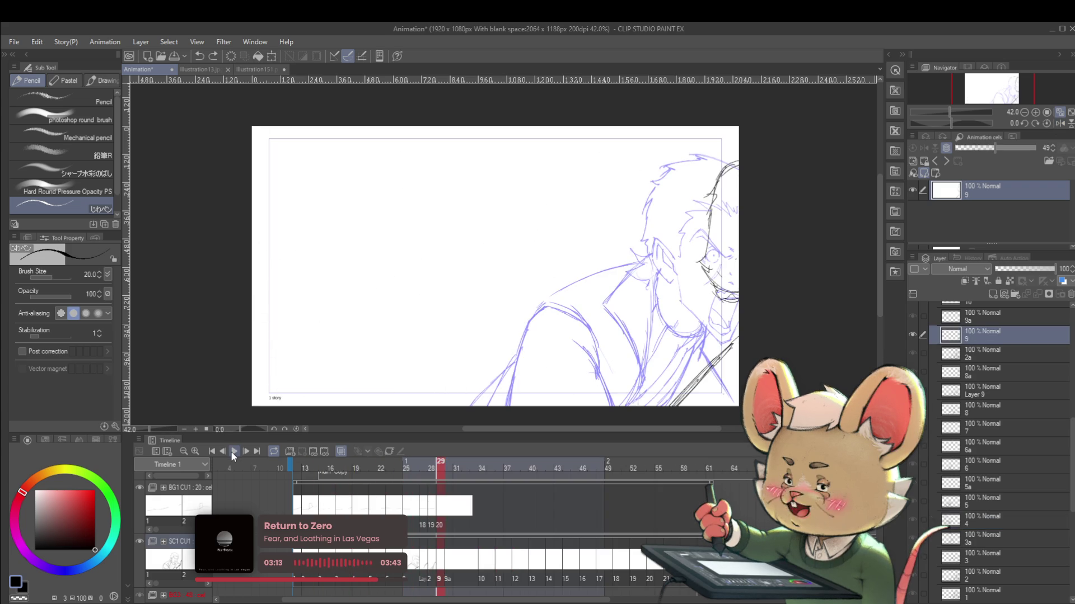
click(231, 451)
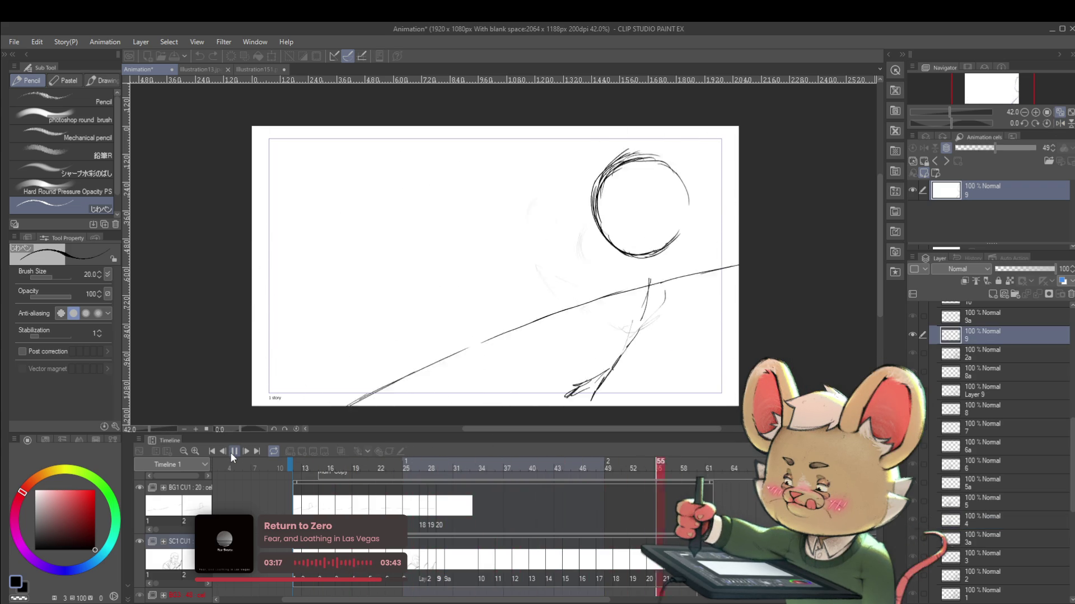
click(235, 451)
click(234, 451)
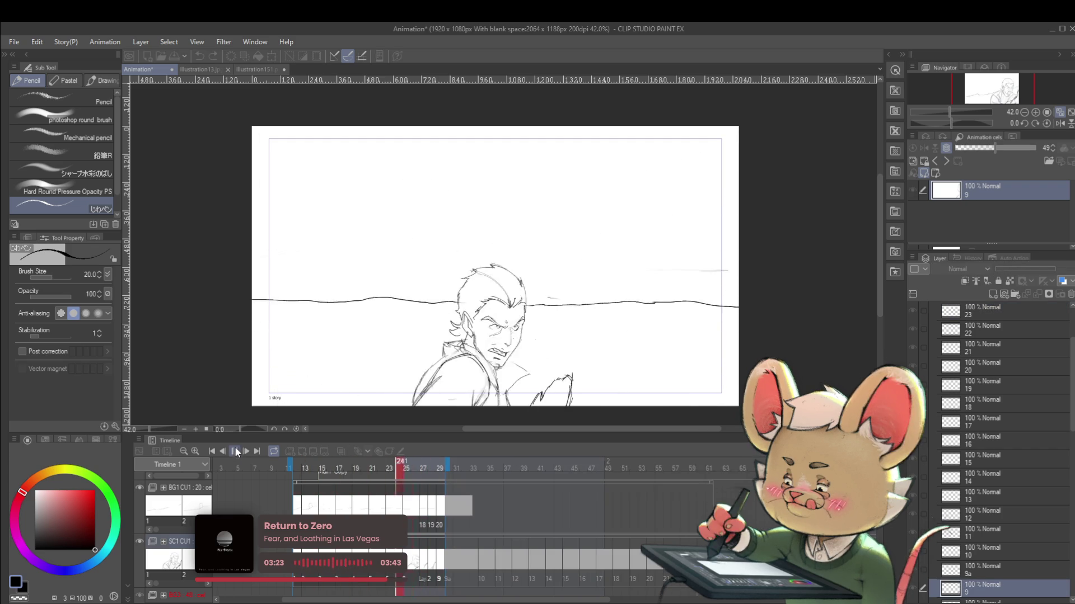
click(232, 452)
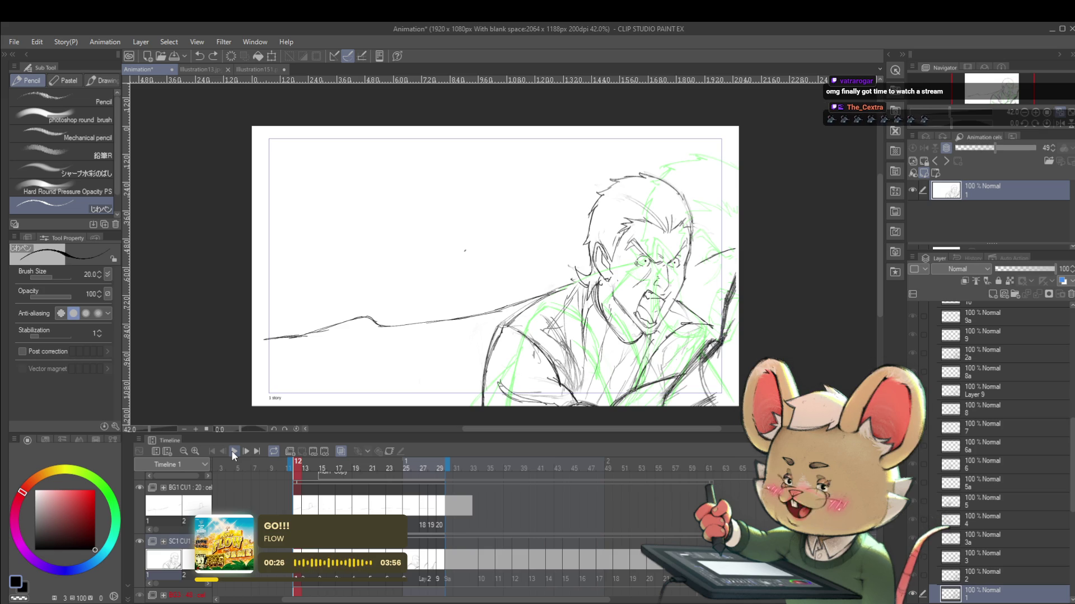
Step forward to cel 3, add a hair mark, and flip between cels 2 and 3.
key(Right)
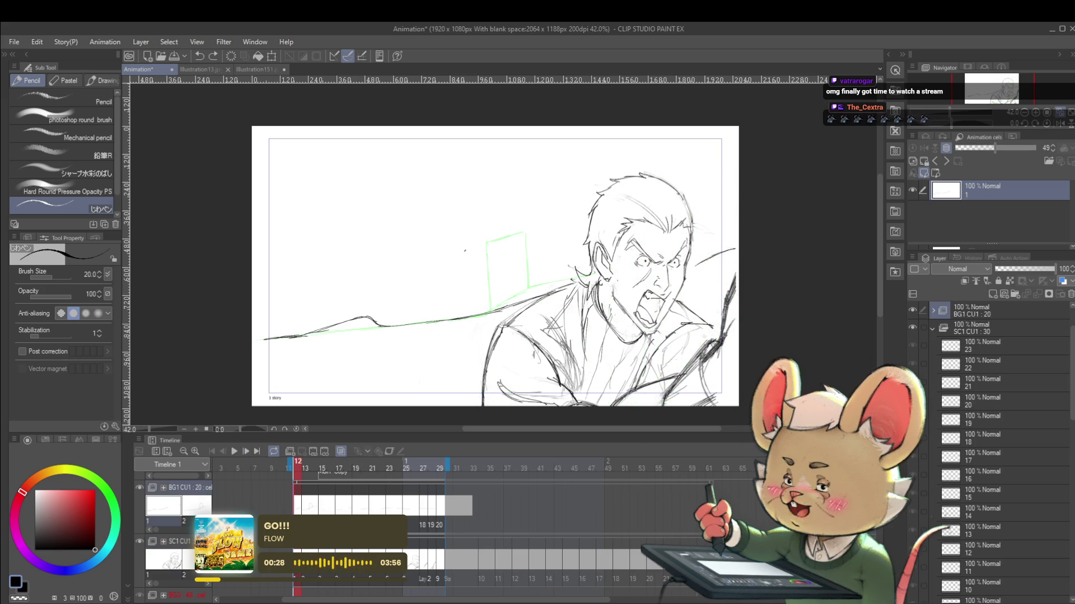
key(Right)
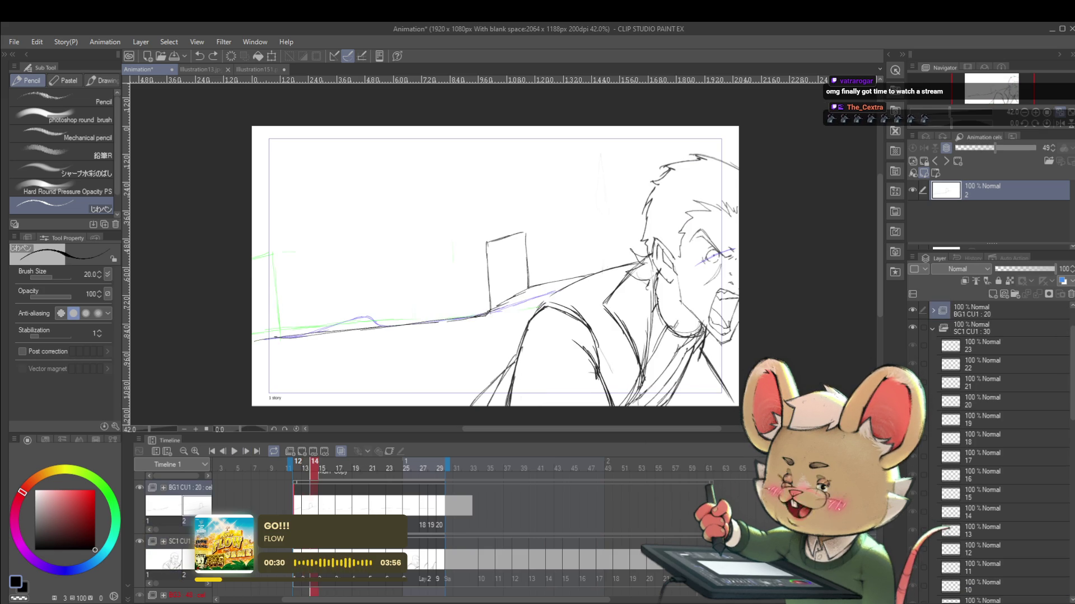
key(Right)
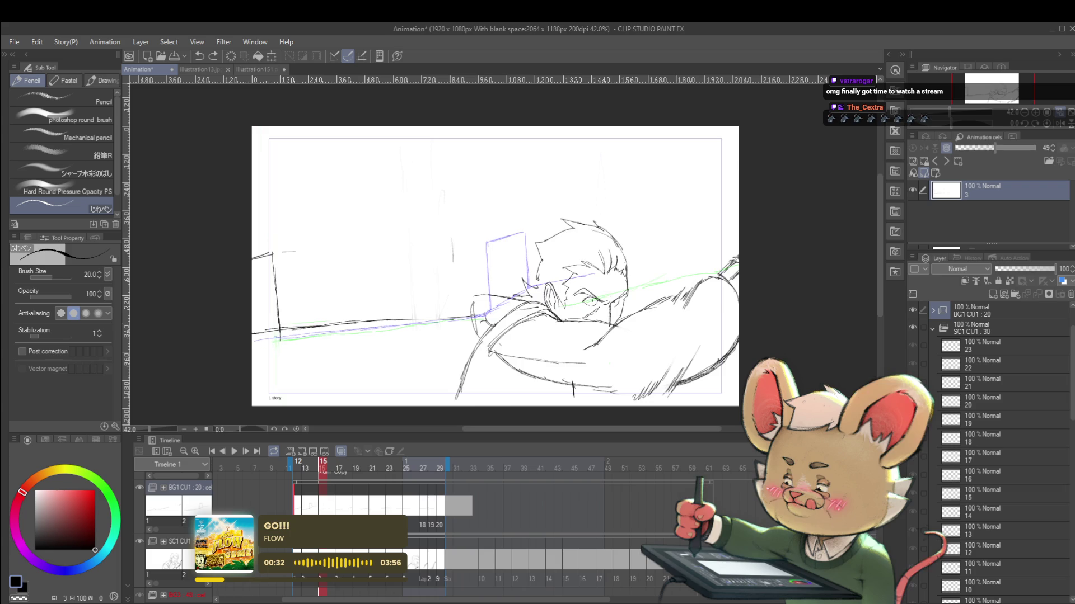
drag(614, 250, 618, 255)
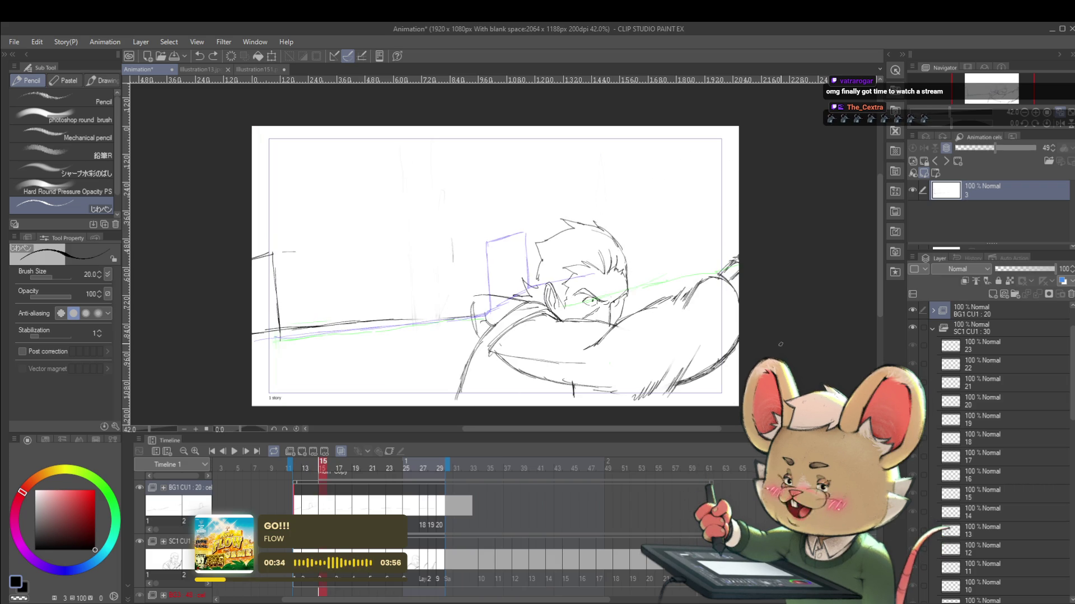
key(Right)
key(Left)
key(Left)
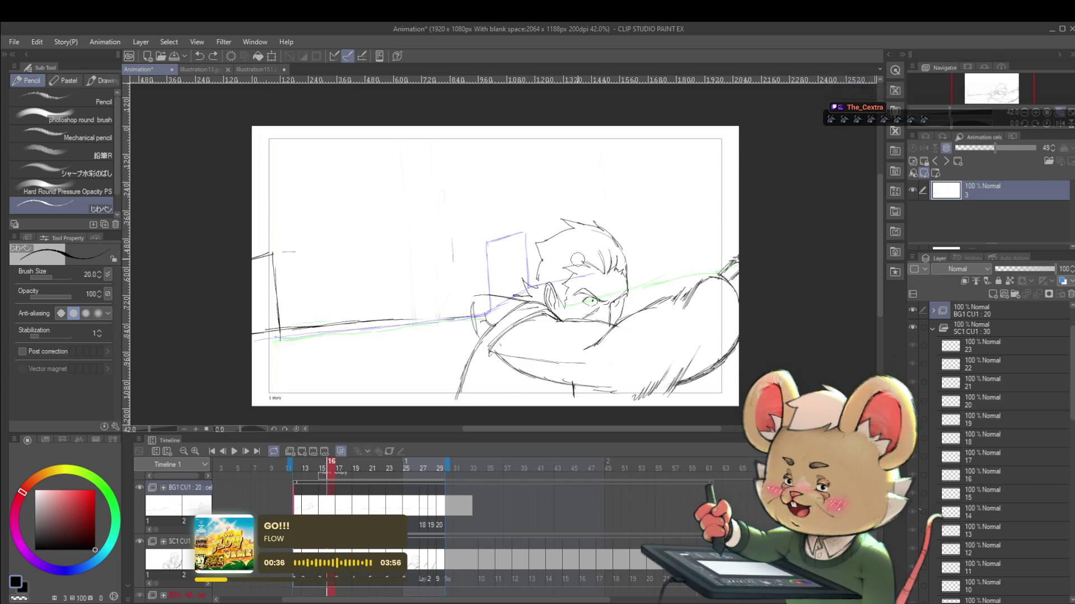
key(Right)
key(Right)
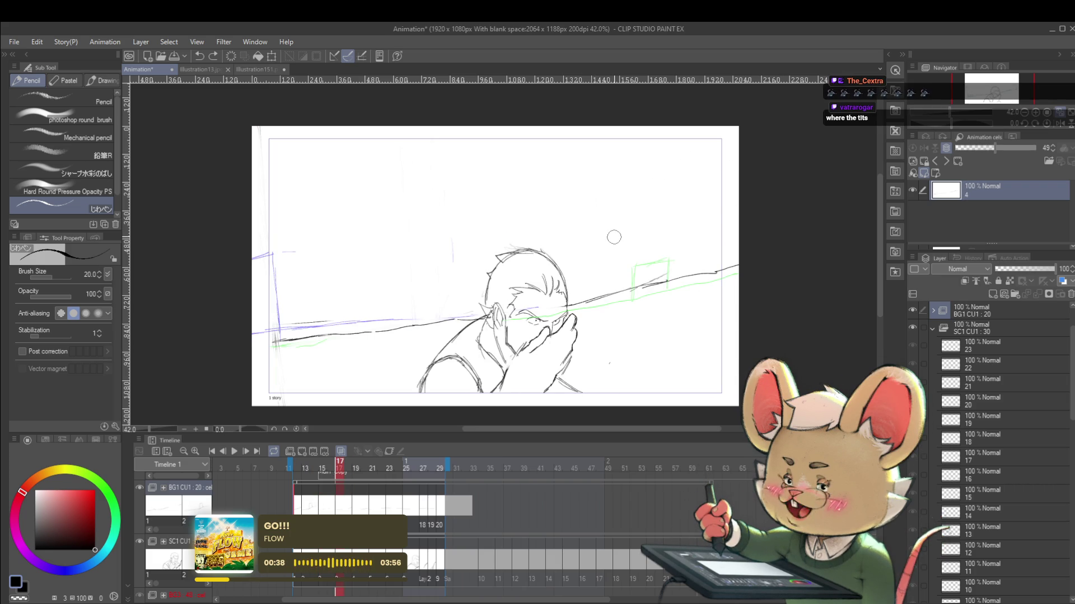
key(Left)
key(Left)
key(Left)
key(Right)
key(Right)
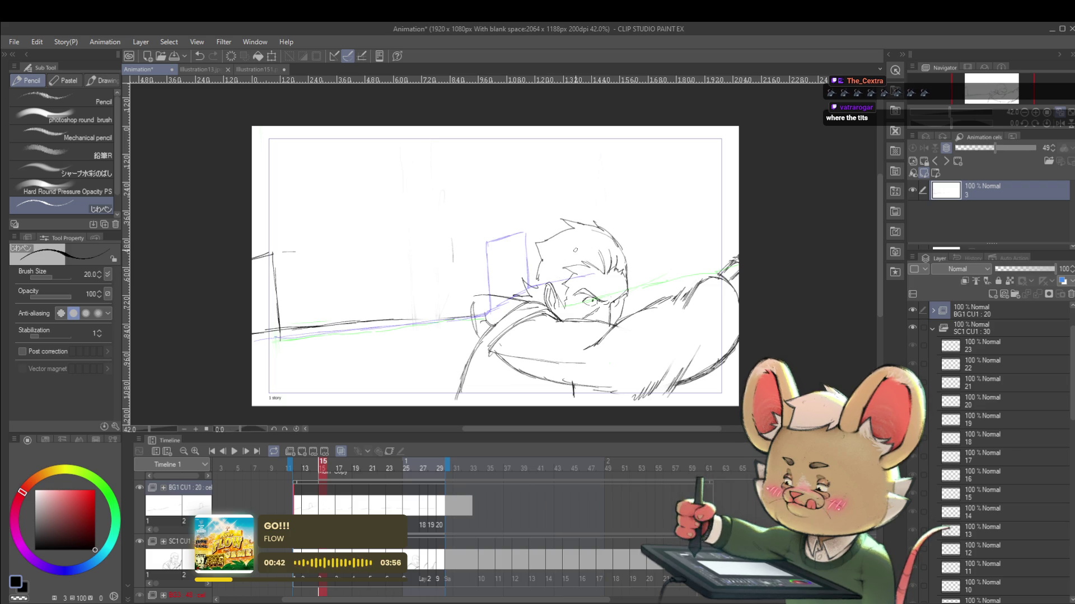
Turn on onion skin, undo the stray stroke, and sketch hair across the forehead.
key(o)
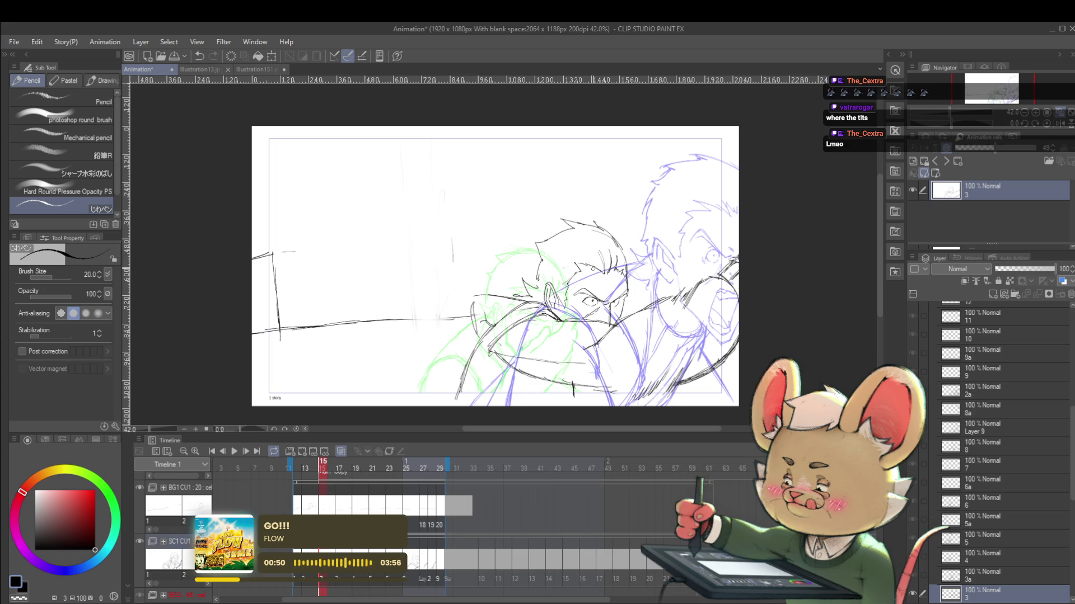
key(ctrl+z)
drag(576, 264, 604, 275)
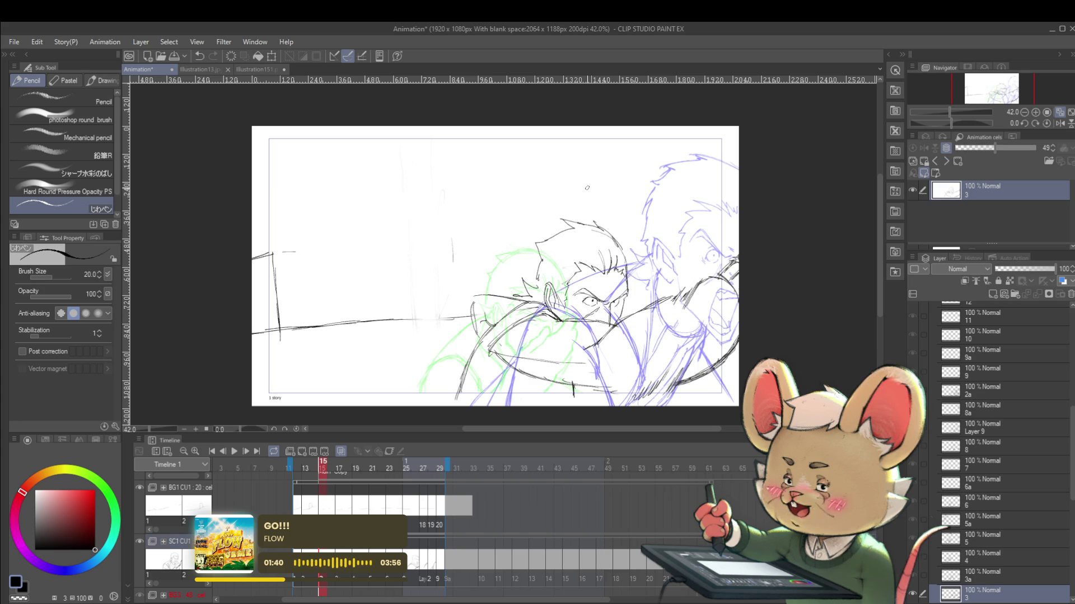
Play, pause, and replay the lunge animation to review the motion.
click(233, 451)
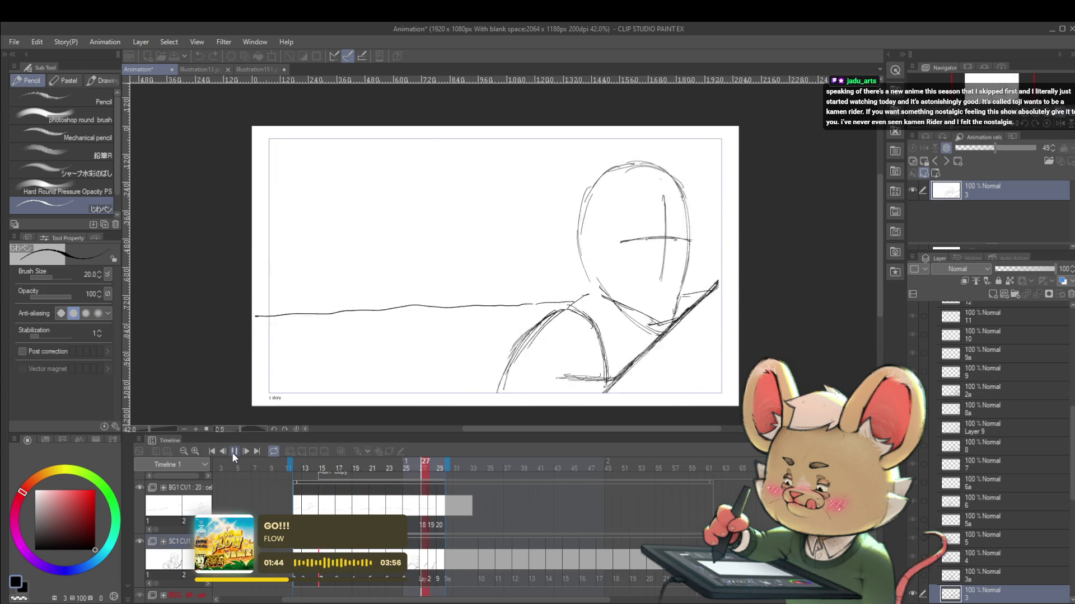
click(232, 455)
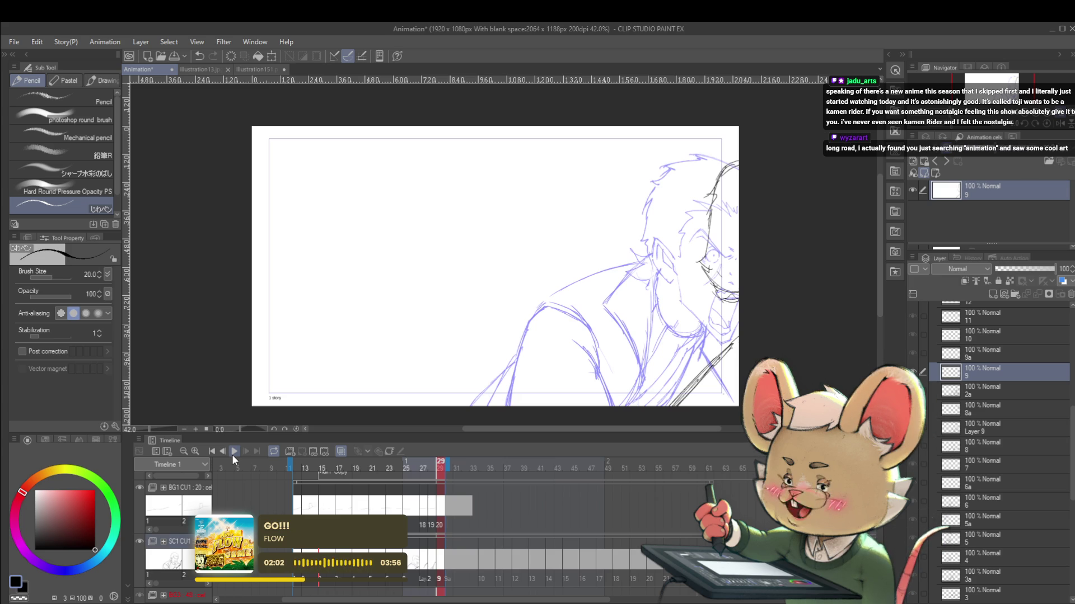
click(232, 455)
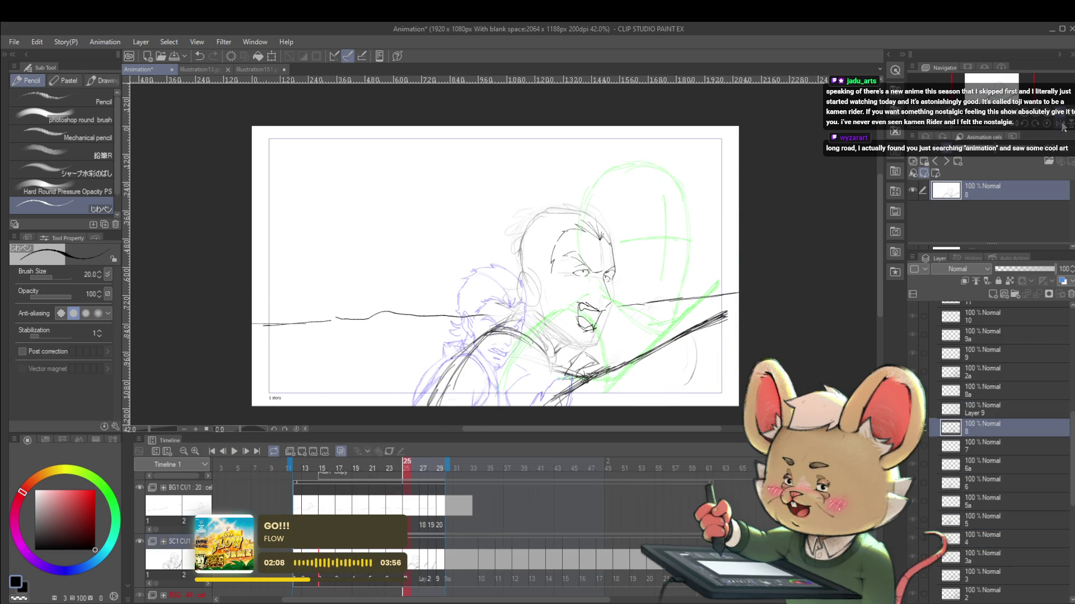
Mirror the canvas, zoom into the man's face, and add a dark line beside the eye.
key(h)
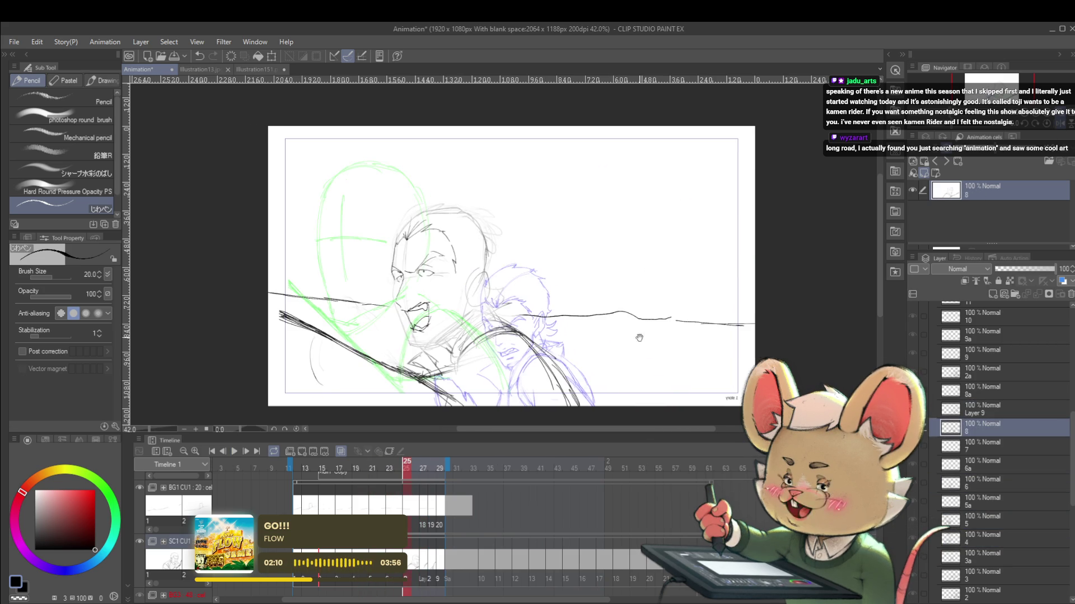
drag(637, 335, 666, 319)
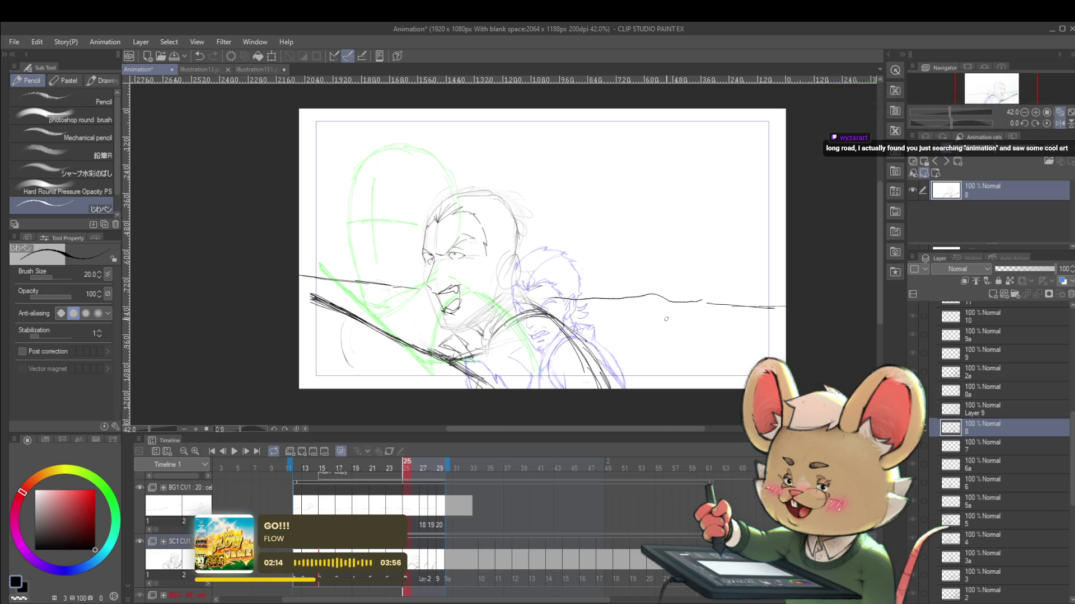
key(ctrl+plus)
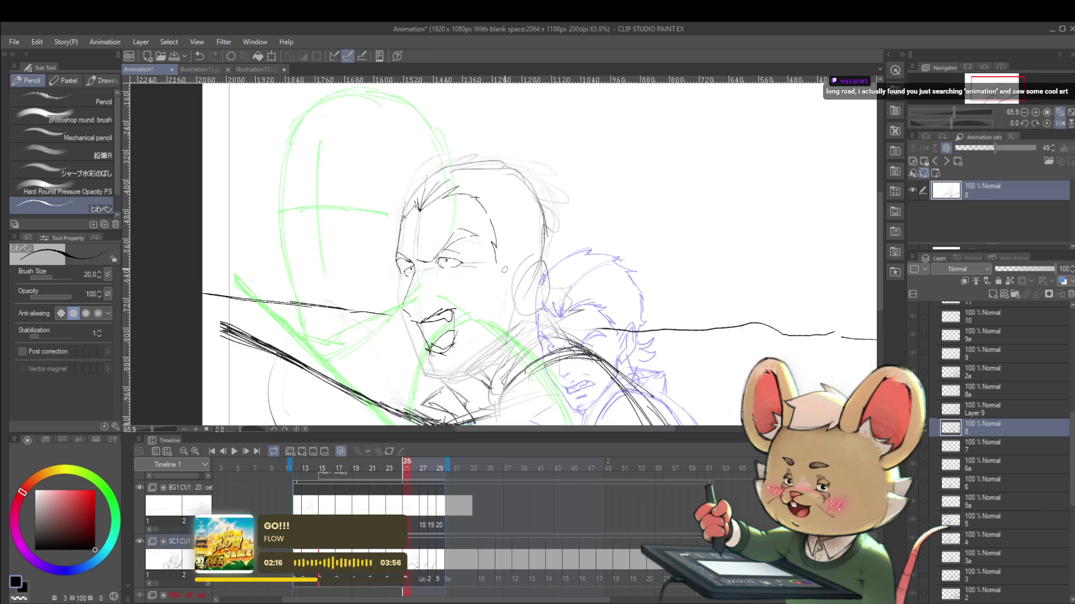
scroll(457, 272, up, 2)
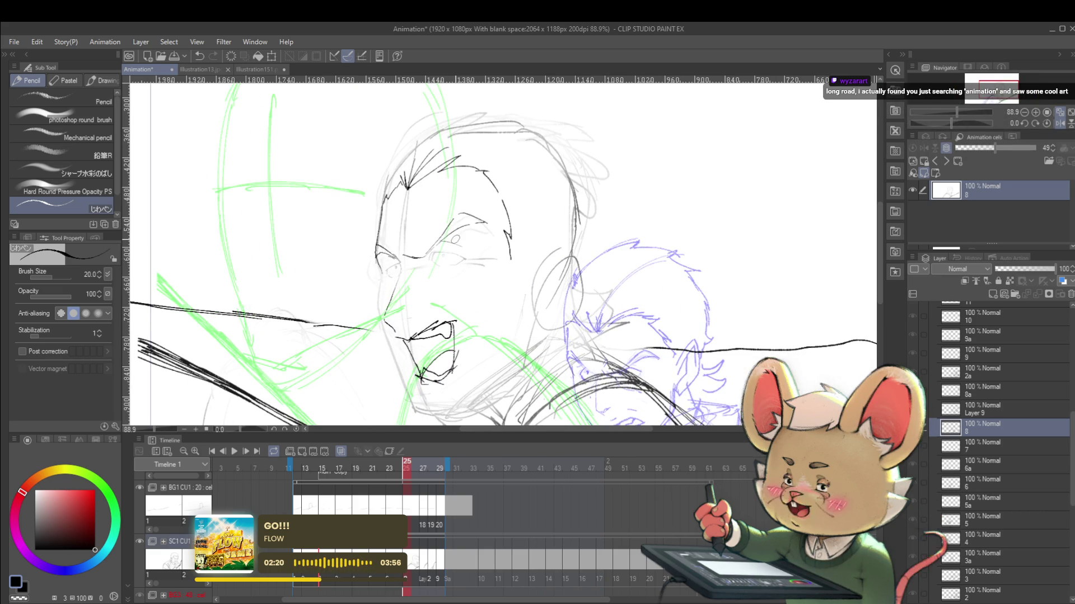
scroll(442, 268, up, 3)
drag(427, 263, 430, 246)
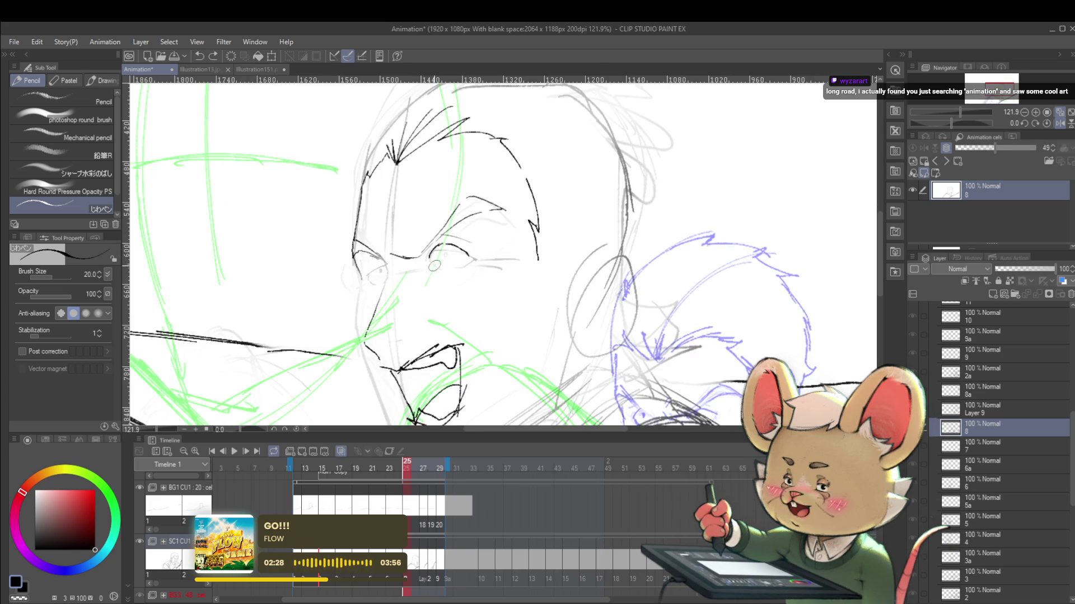
With a thinner size-17 pencil, draw both eyes' lids and pupil, then unflip the view.
key(bracketleft)
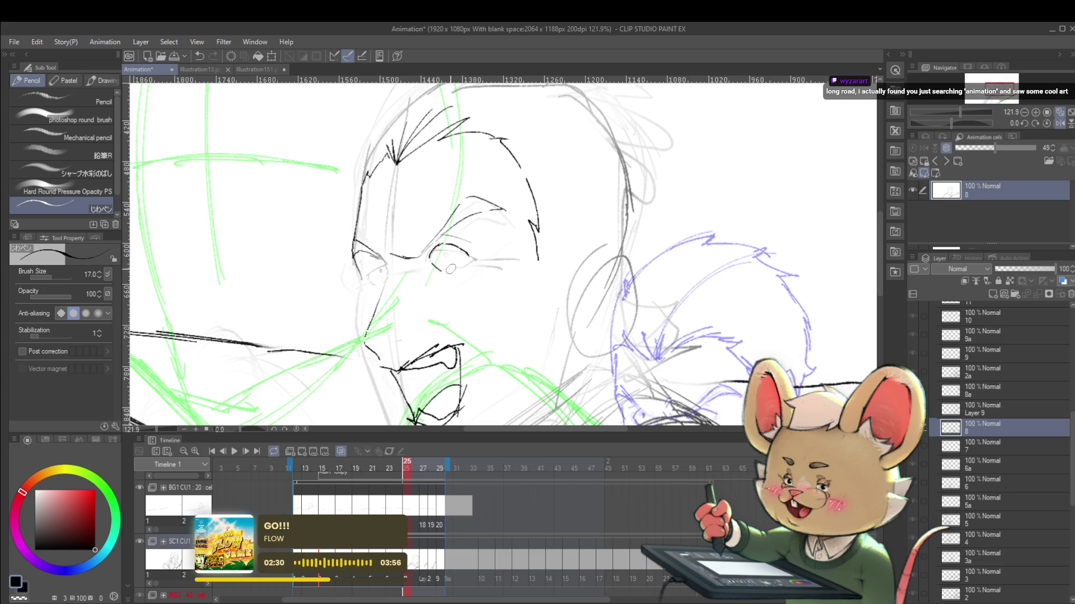
mouse_move(434, 264)
mouse_down()
mouse_move(459, 270)
mouse_move(471, 258)
mouse_up()
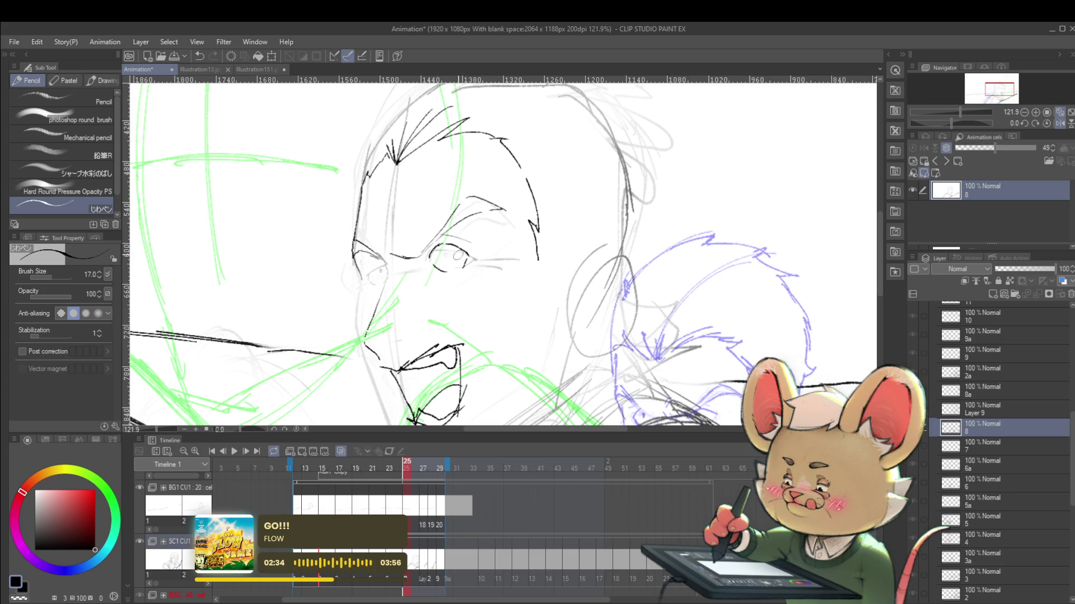
scroll(454, 223, down, 5)
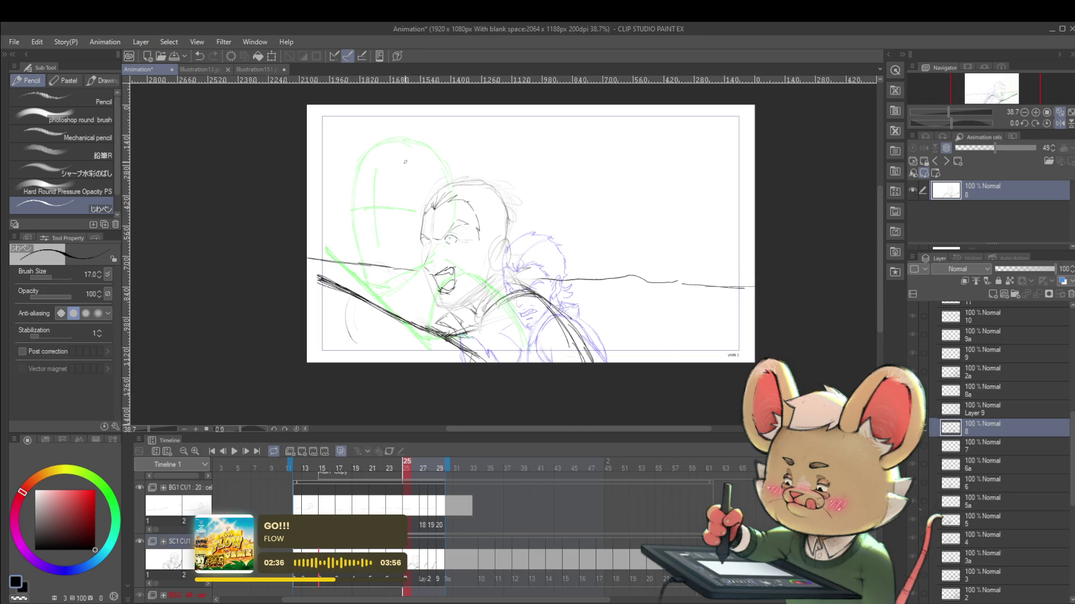
scroll(409, 171, up, 5)
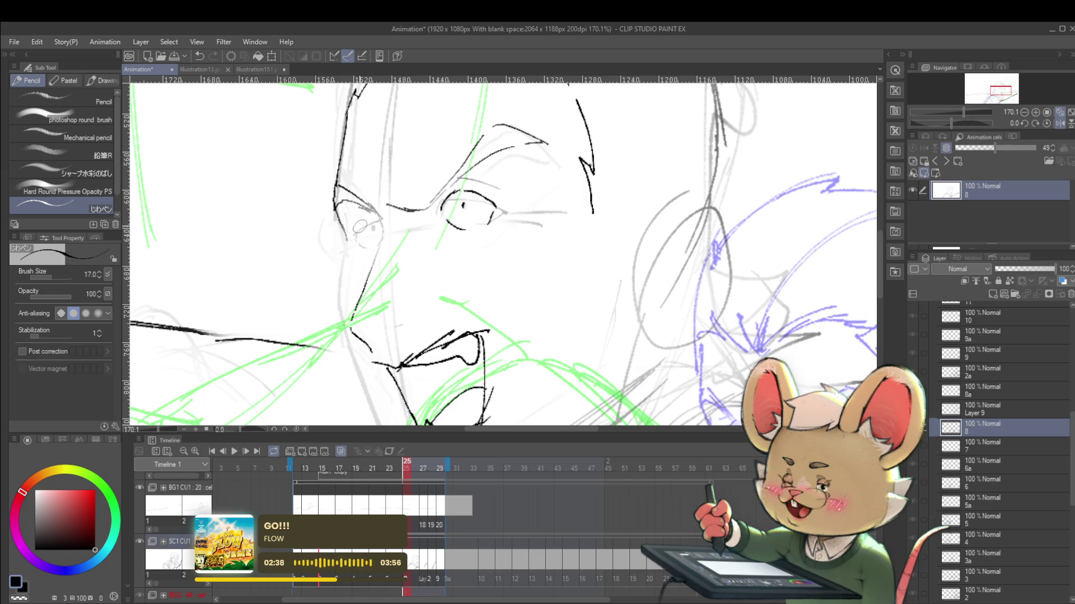
mouse_move(359, 238)
mouse_down()
mouse_move(374, 253)
mouse_move(384, 247)
mouse_move(375, 227)
mouse_up()
scroll(407, 168, down, 6)
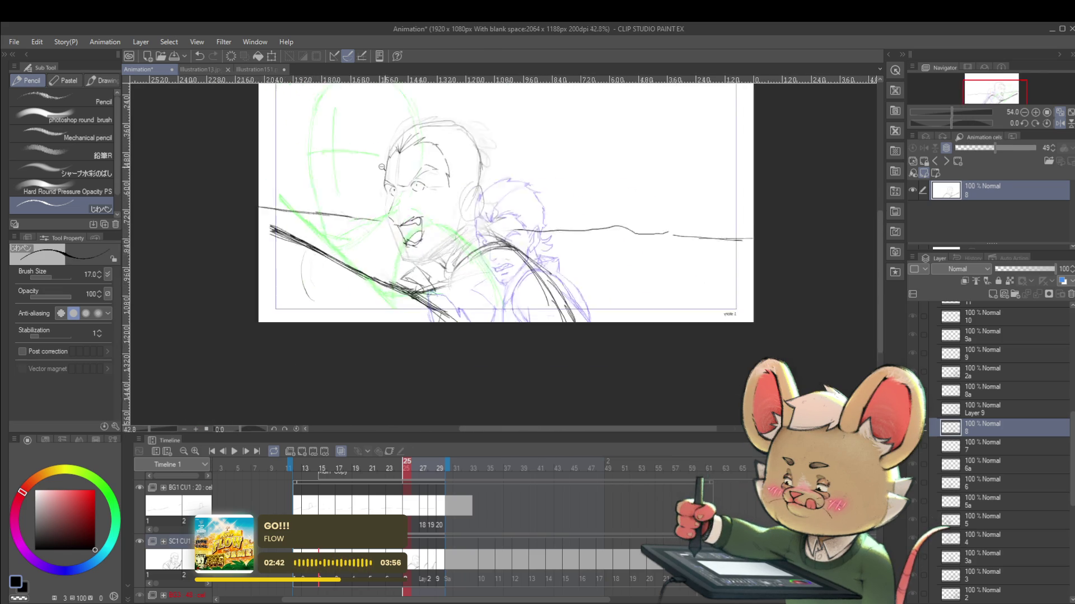
click(1056, 116)
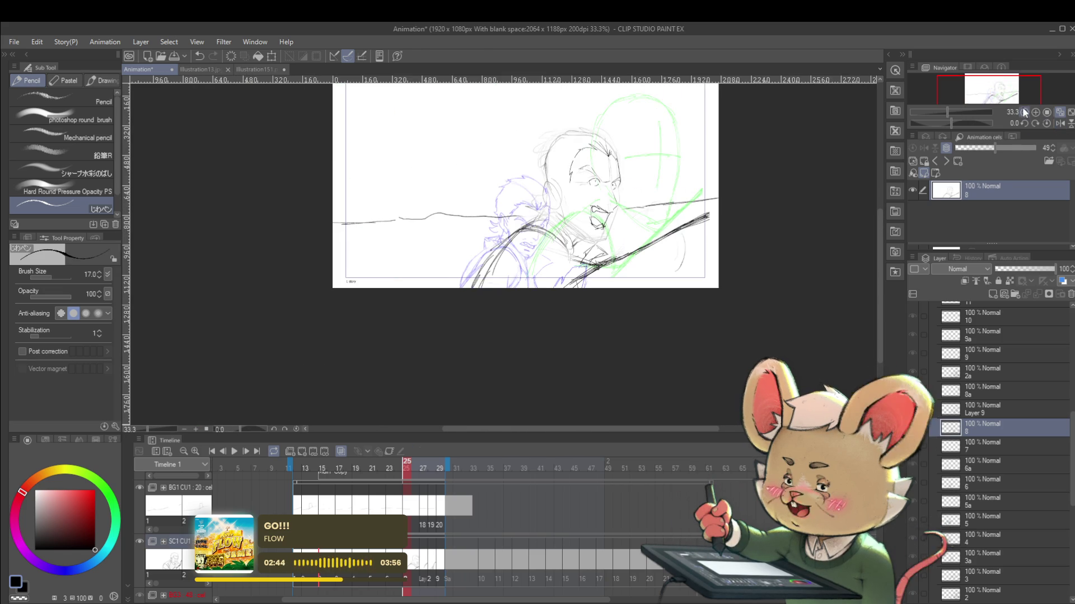
Mirror the view again and draw lines along the man's jaw and chin.
scroll(636, 220, up, 2)
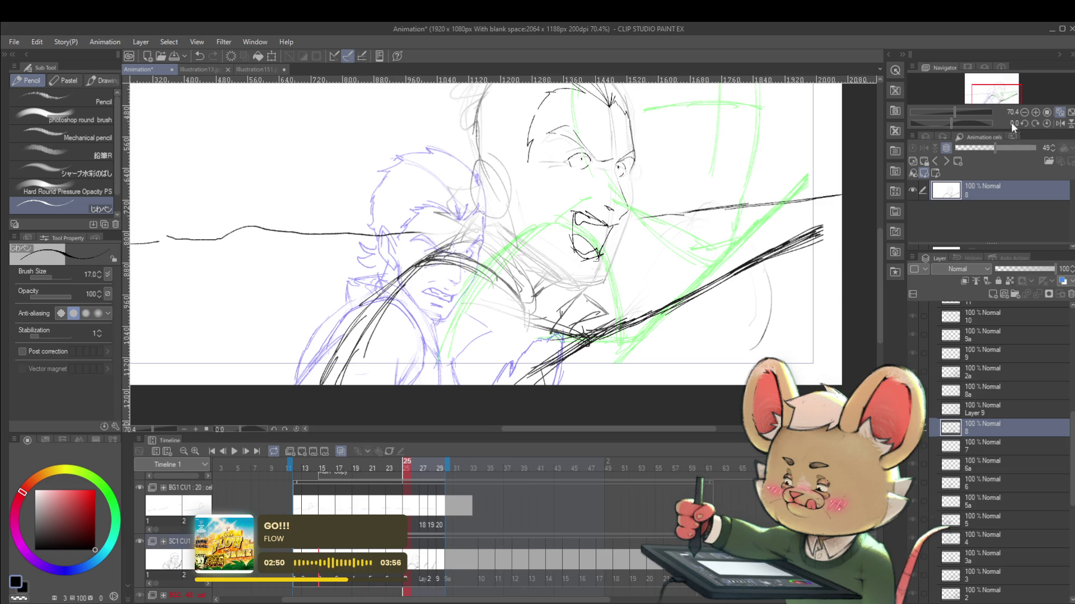
click(1058, 123)
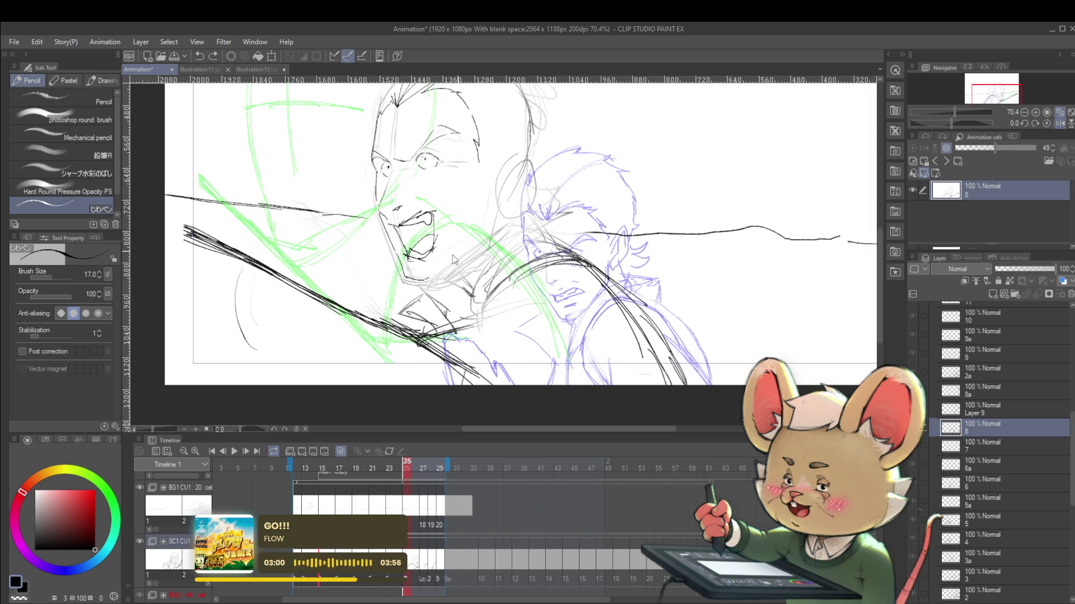
drag(430, 277, 482, 235)
drag(433, 277, 480, 238)
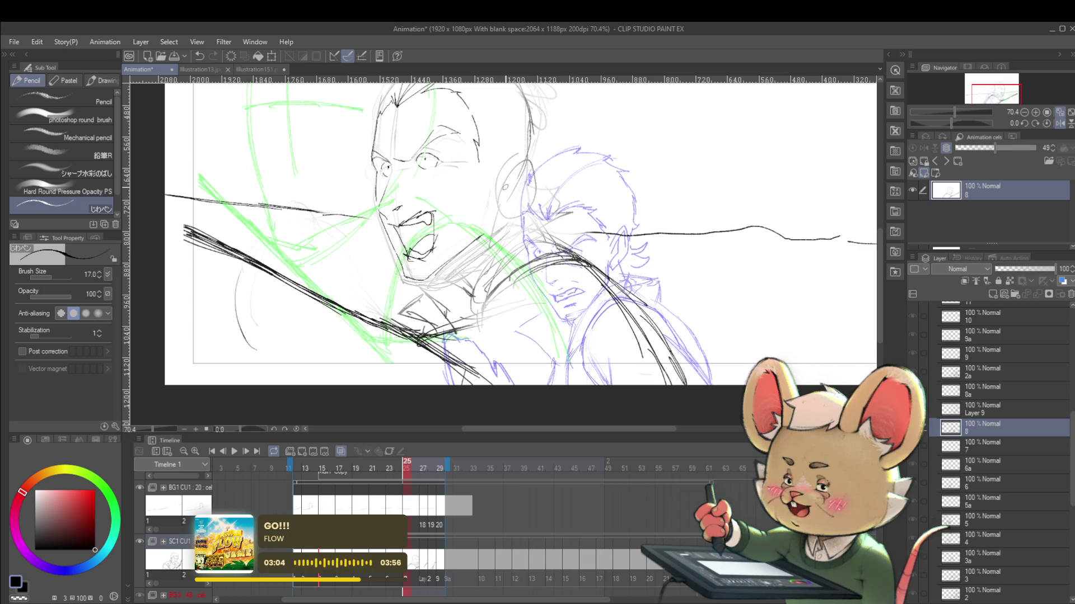
Undo and redraw the chin stroke, then add a short stroke along the jaw.
key(ctrl+z)
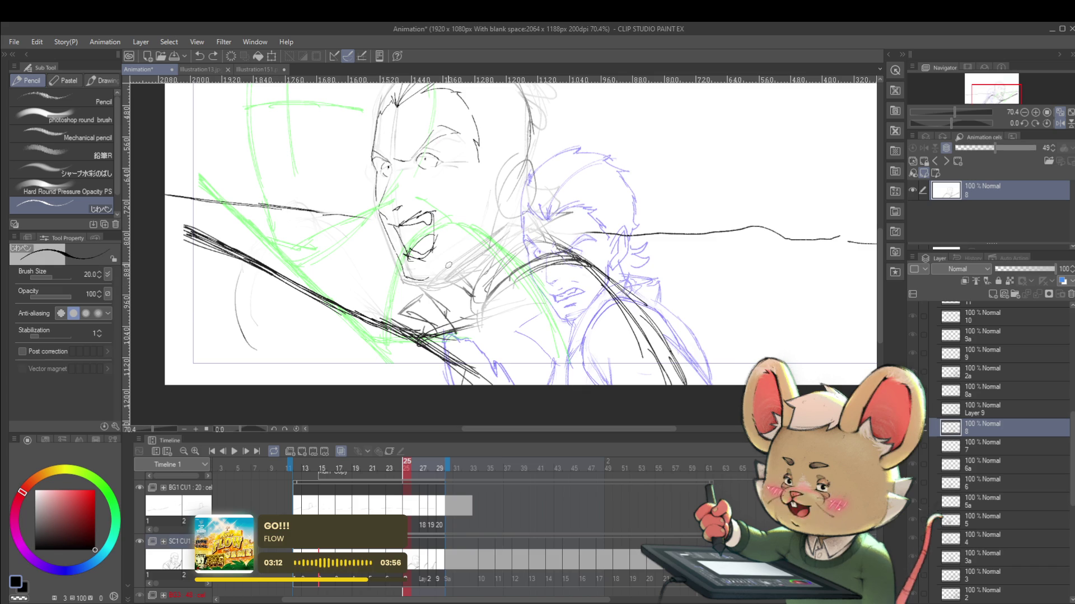
drag(431, 276, 482, 238)
key(ctrl+z)
drag(431, 275, 479, 239)
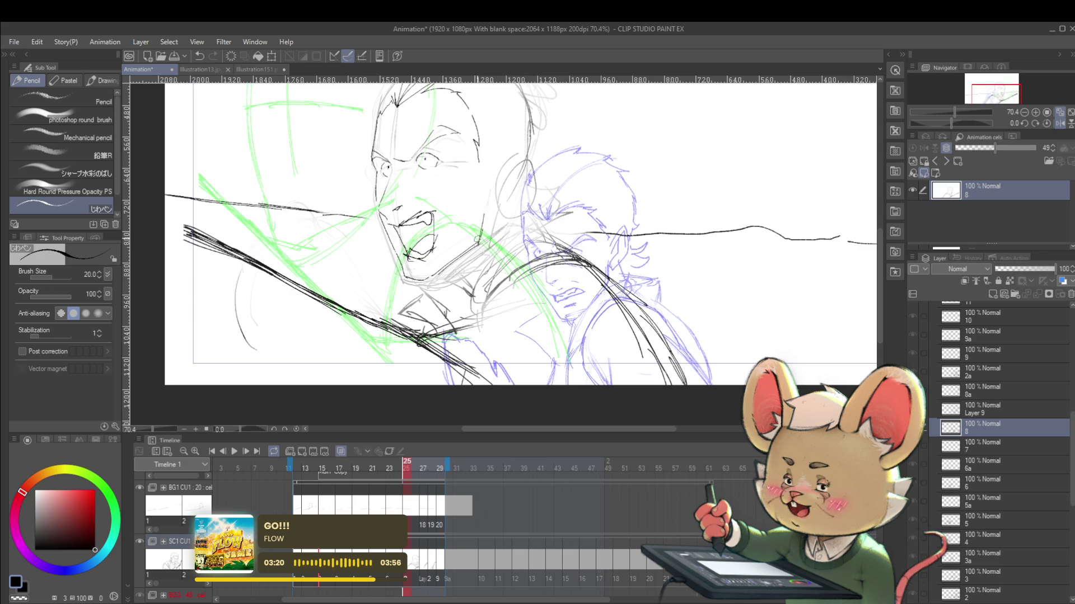
drag(484, 214, 478, 245)
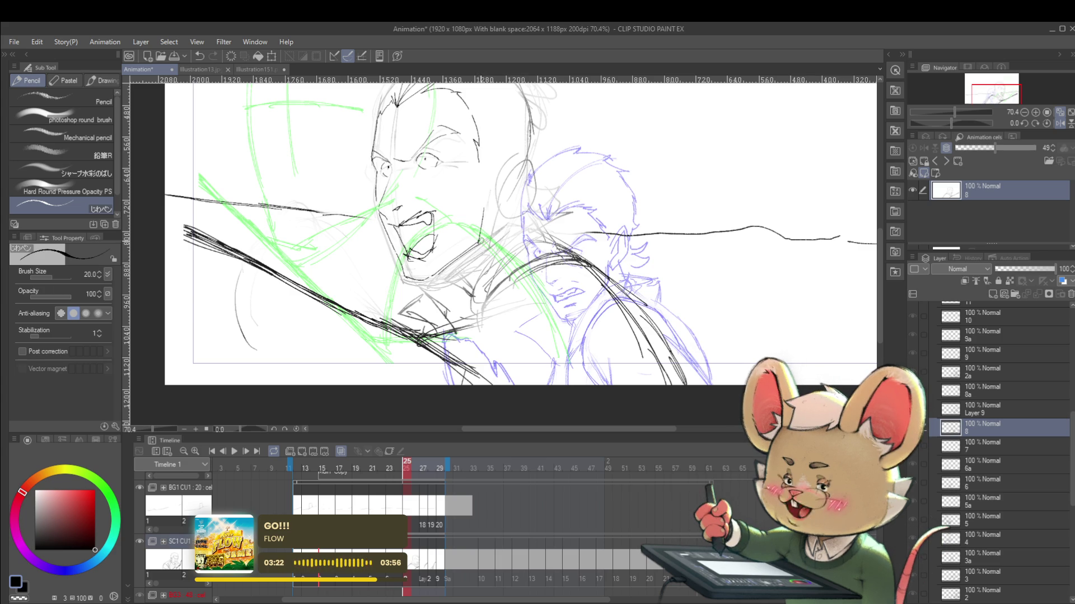
Flip the view back and zoom out to check the whole frame.
scroll(489, 211, down, 3)
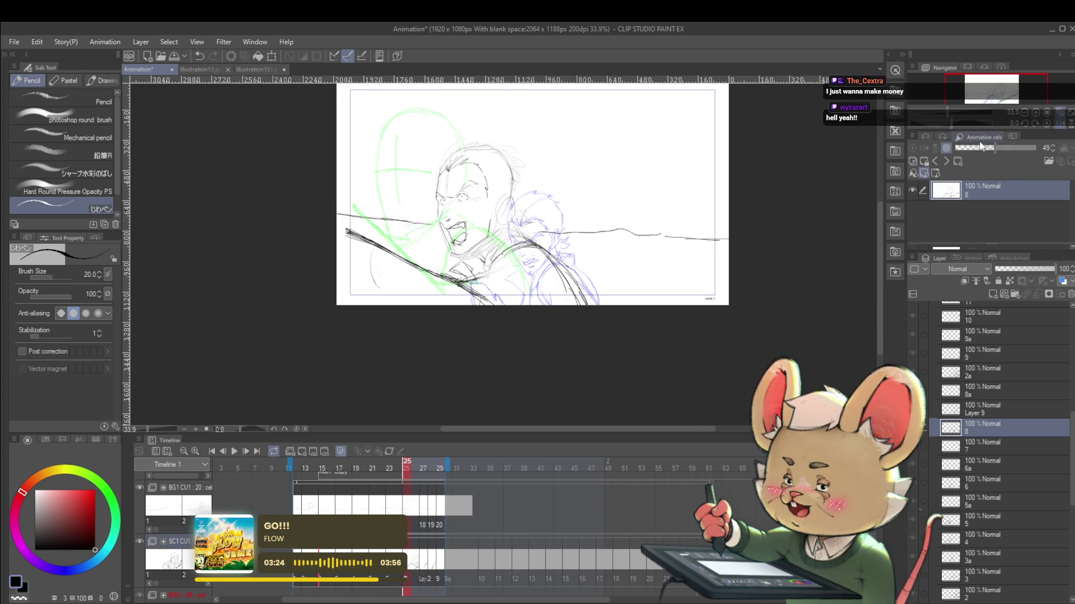
key(h)
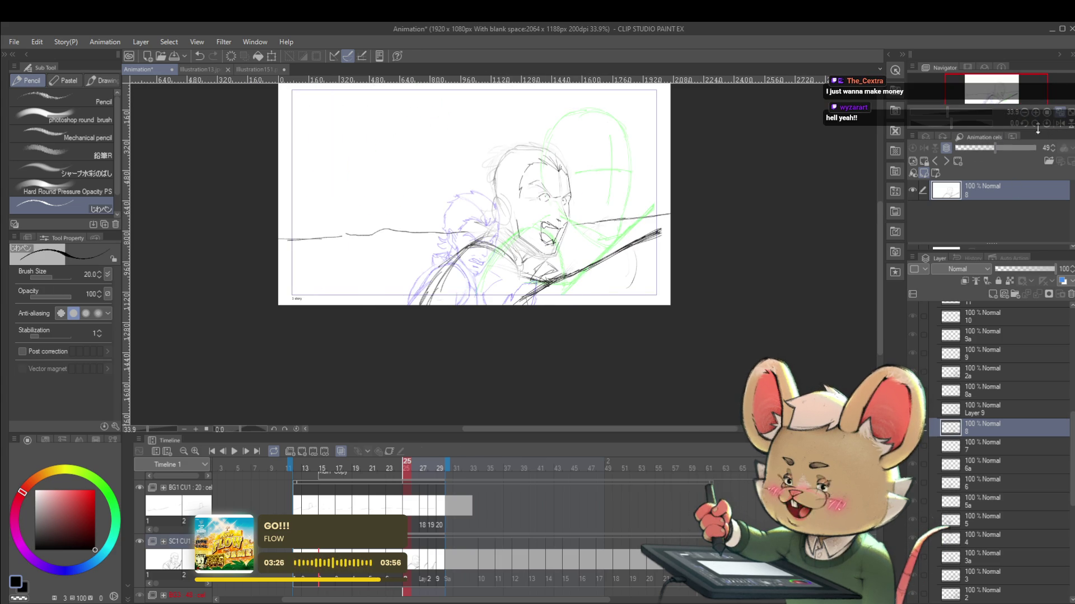
drag(707, 297, 669, 324)
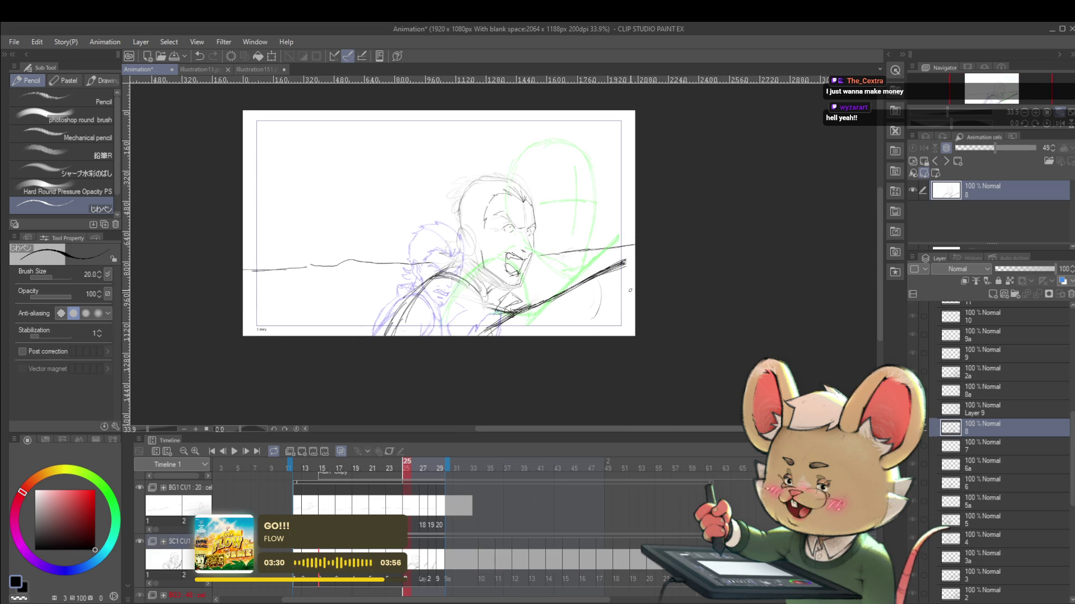
scroll(479, 258, up, 2)
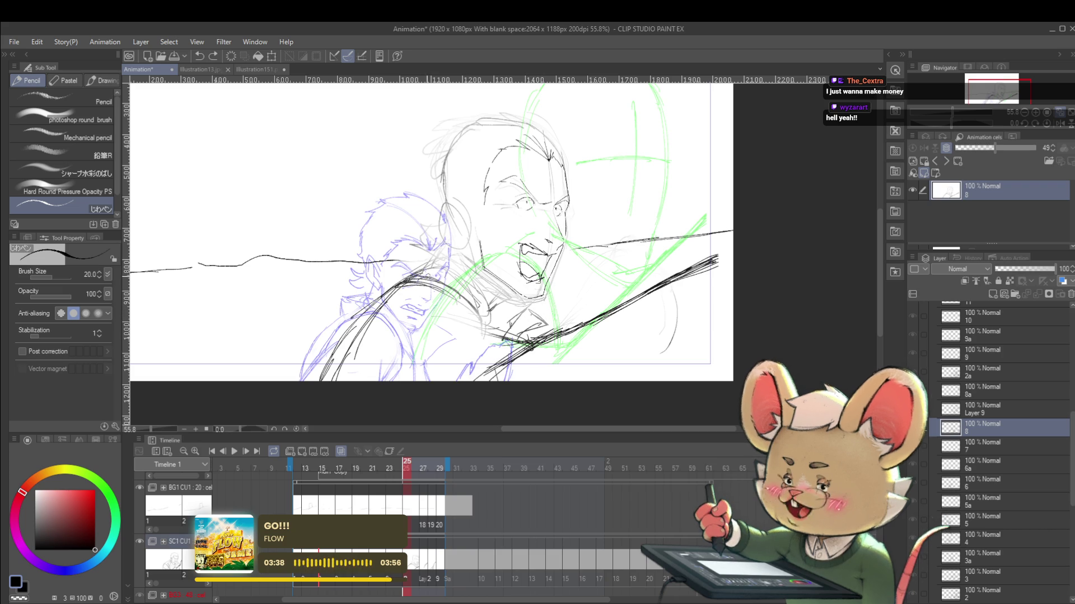
scroll(512, 246, down, 2)
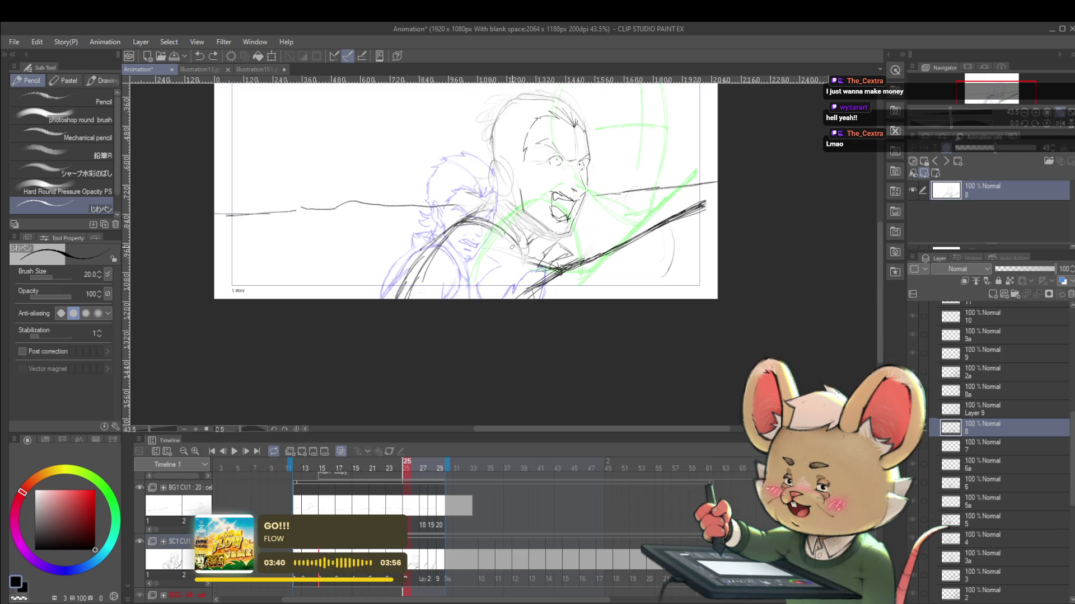
Hide the onion skin, try and undo a head-top stroke while mirrored, then unmirror.
click(341, 451)
drag(626, 285, 630, 314)
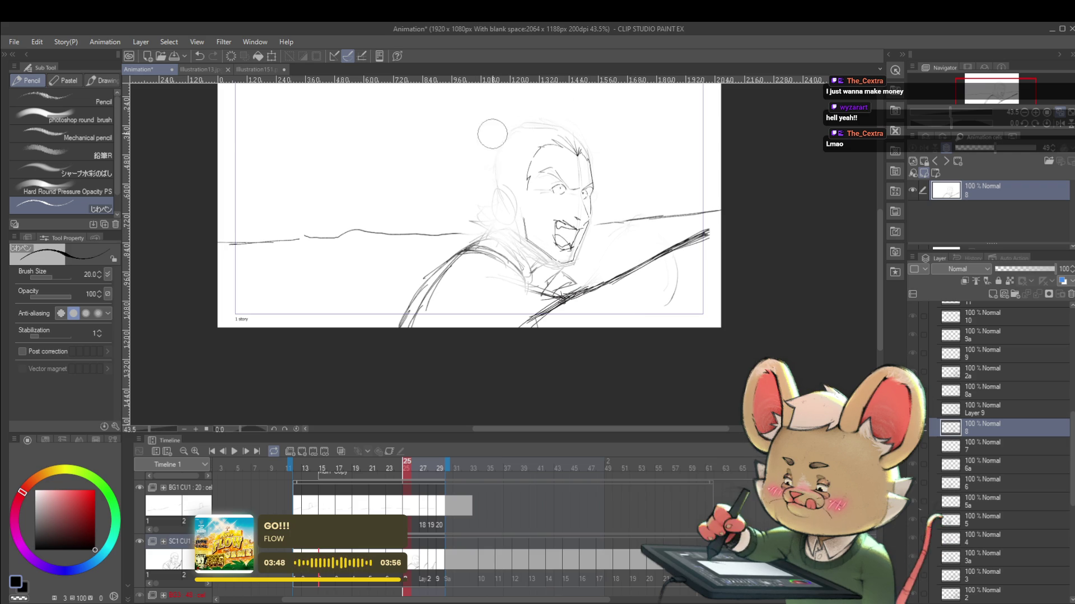
click(1060, 123)
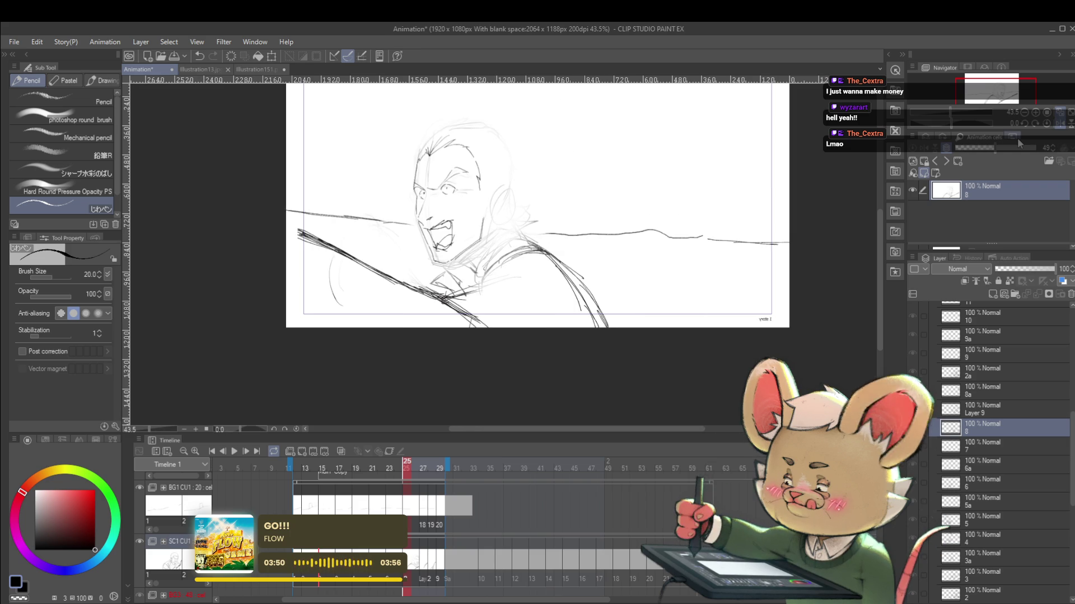
scroll(677, 290, up, 3)
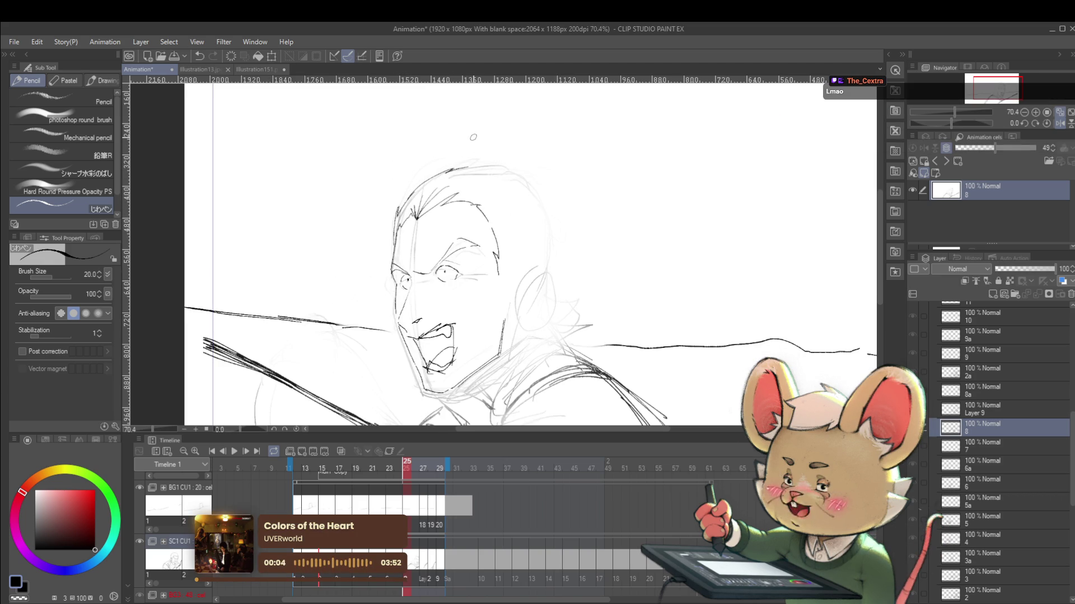
mouse_move(470, 168)
mouse_down()
mouse_move(534, 179)
mouse_move(554, 247)
mouse_up()
key(ctrl+z)
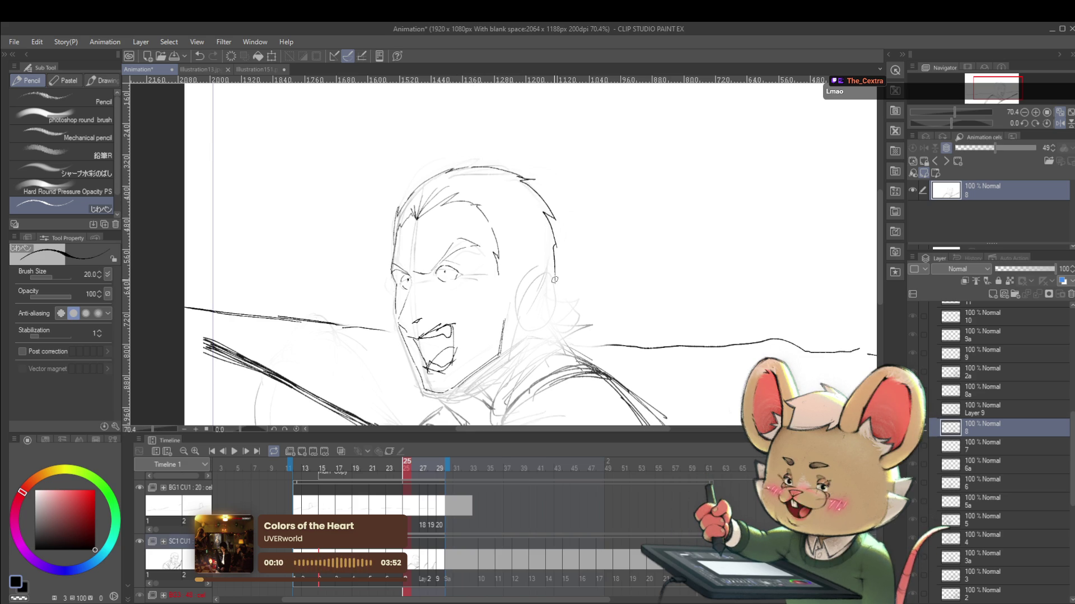
key(ctrl+minus)
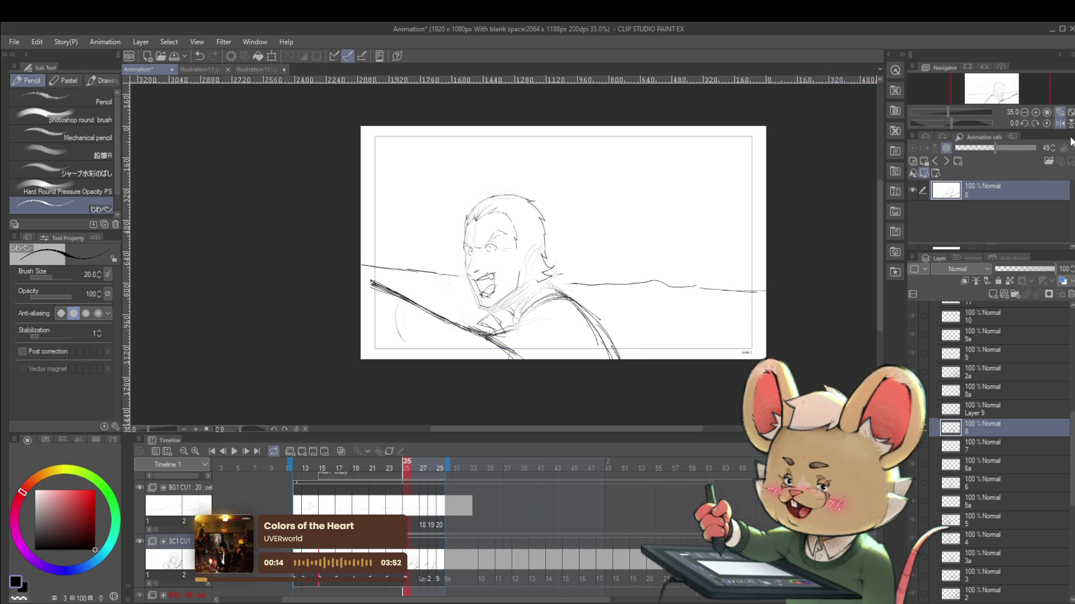
click(1046, 124)
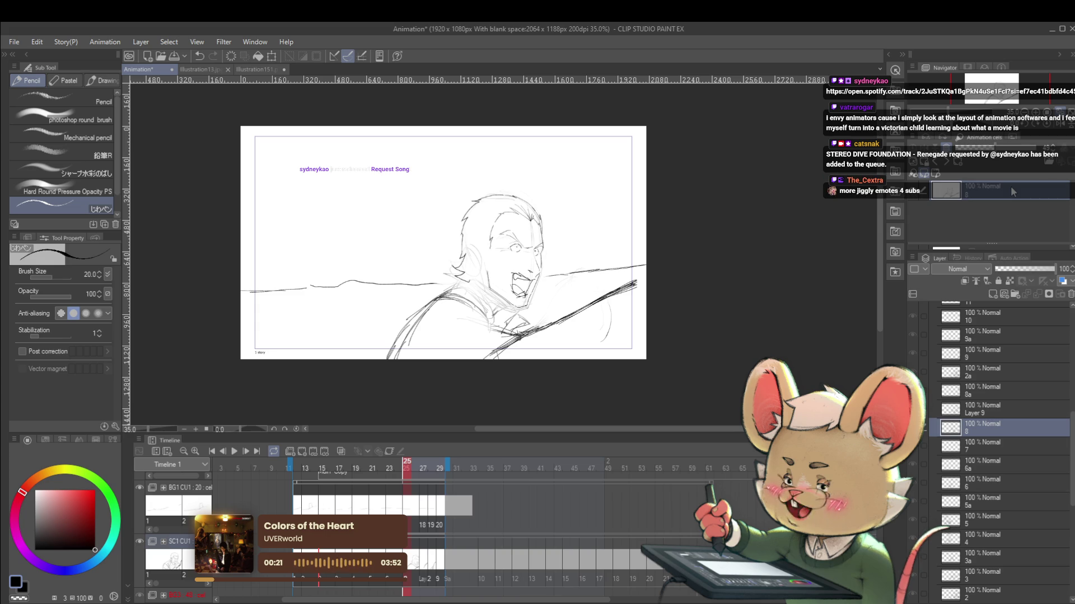
Add a short stroke along the jawline, flipping the view to check proportions.
key(h)
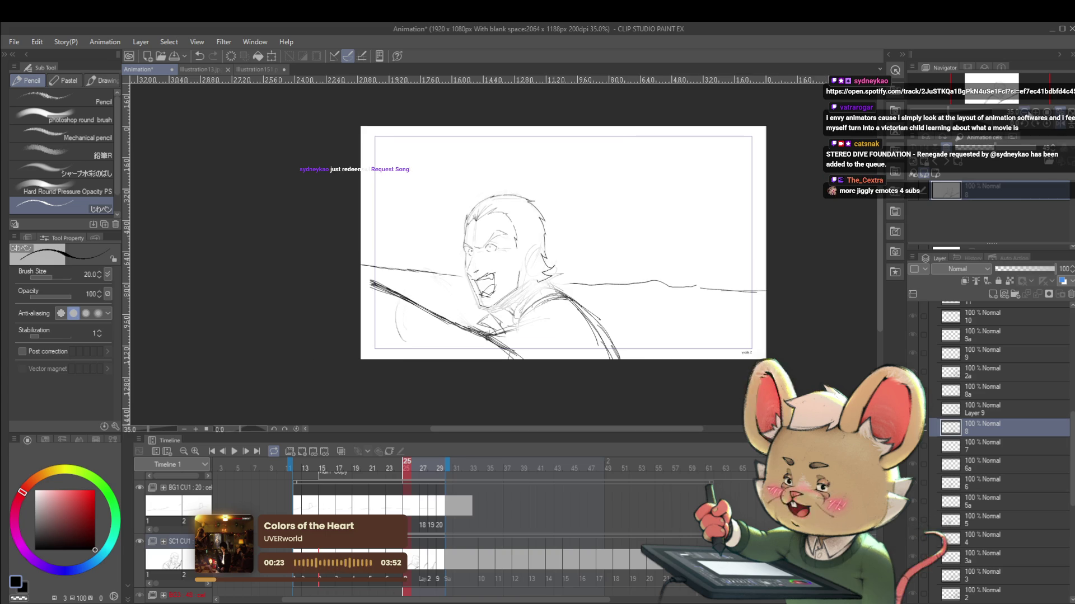
scroll(515, 331, up, 2)
drag(482, 322, 502, 326)
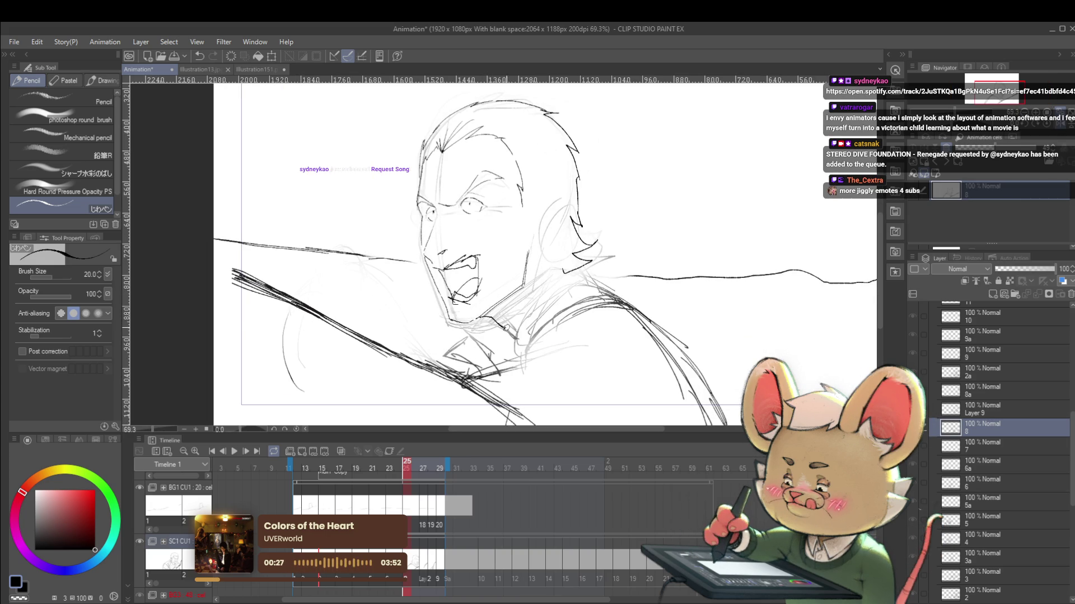
scroll(519, 334, down, 2)
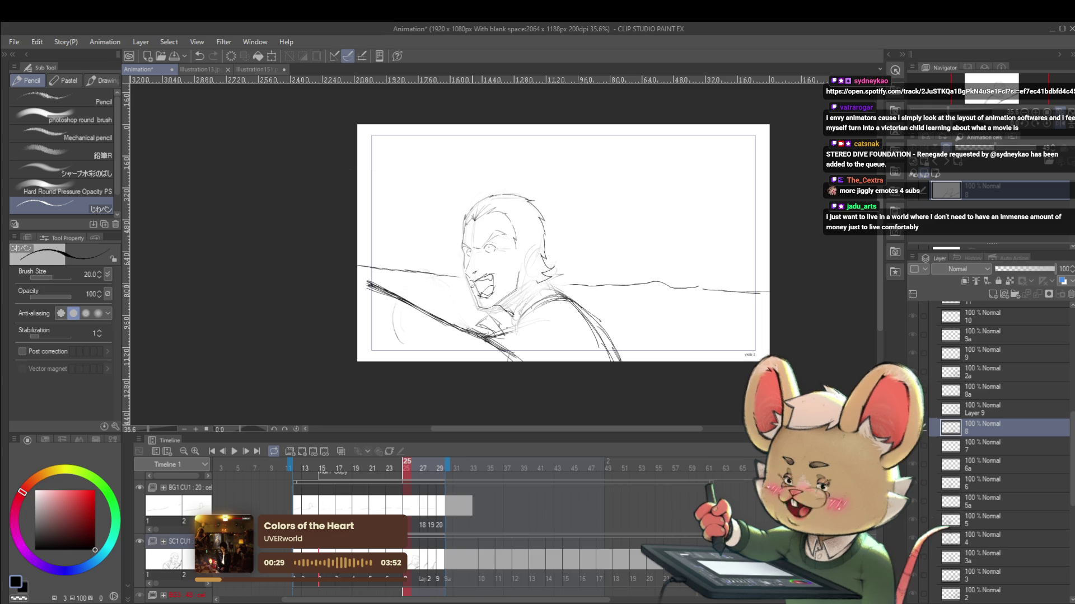
scroll(529, 306, up, 2)
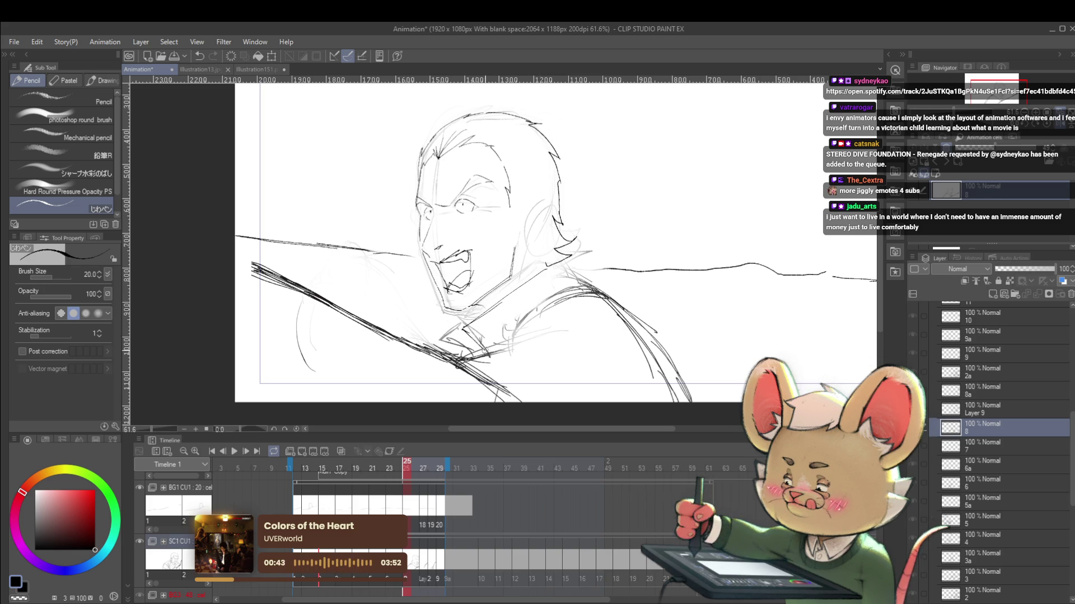
scroll(487, 336, down, 4)
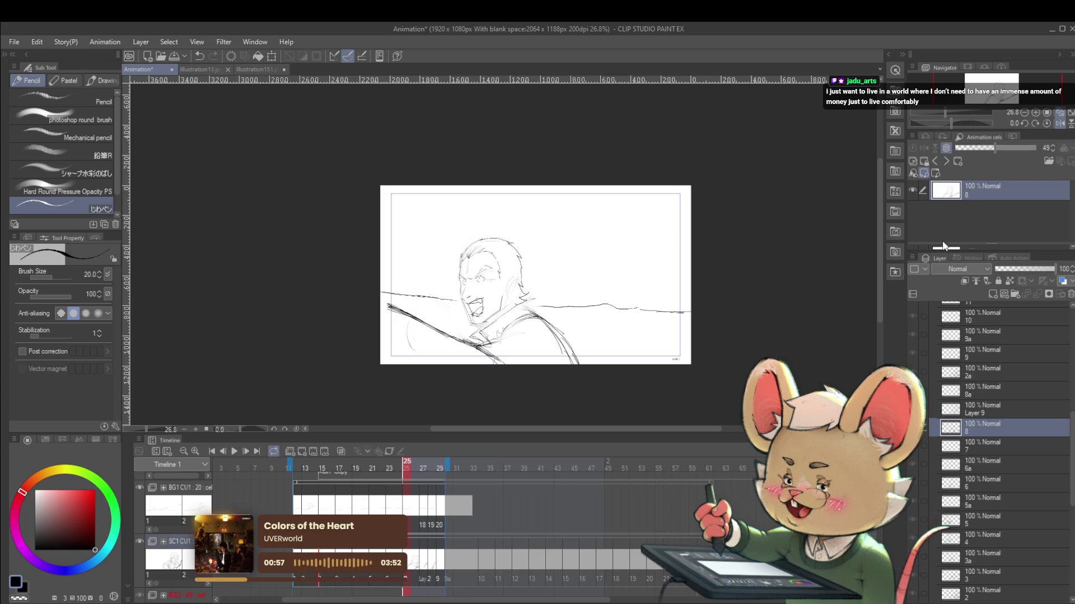
click(1061, 120)
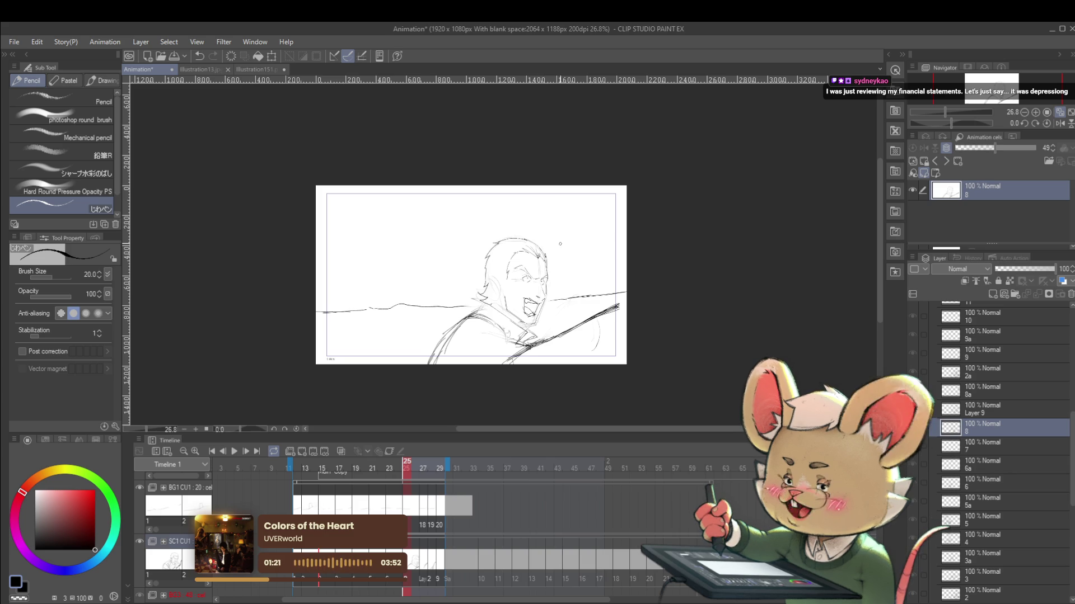
Erase stray sketch lines on the figure's back and darken the left arm line.
scroll(565, 290, up, 4)
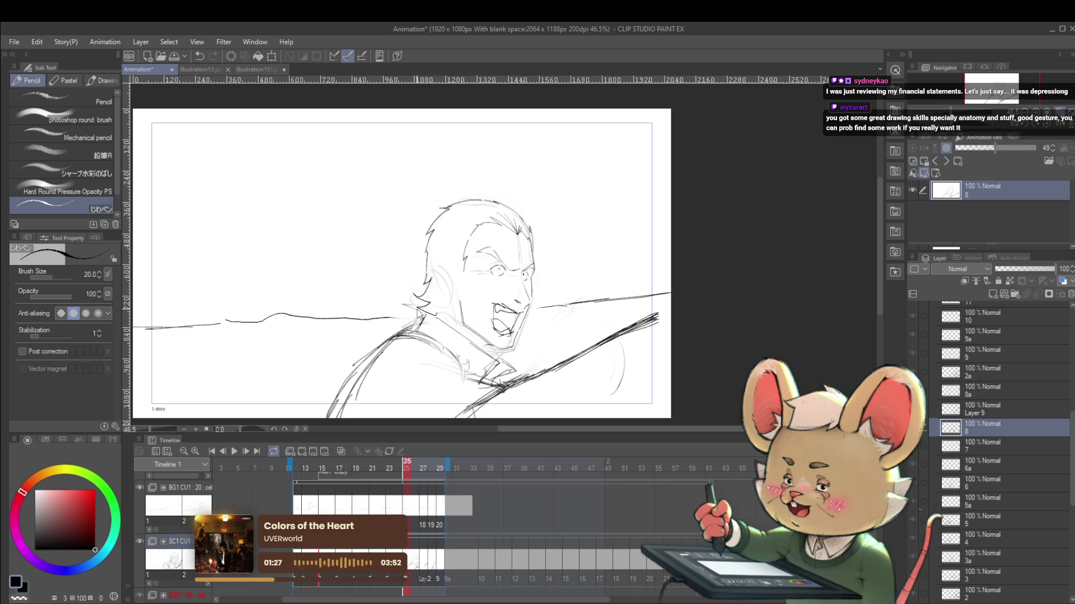
drag(523, 353, 570, 293)
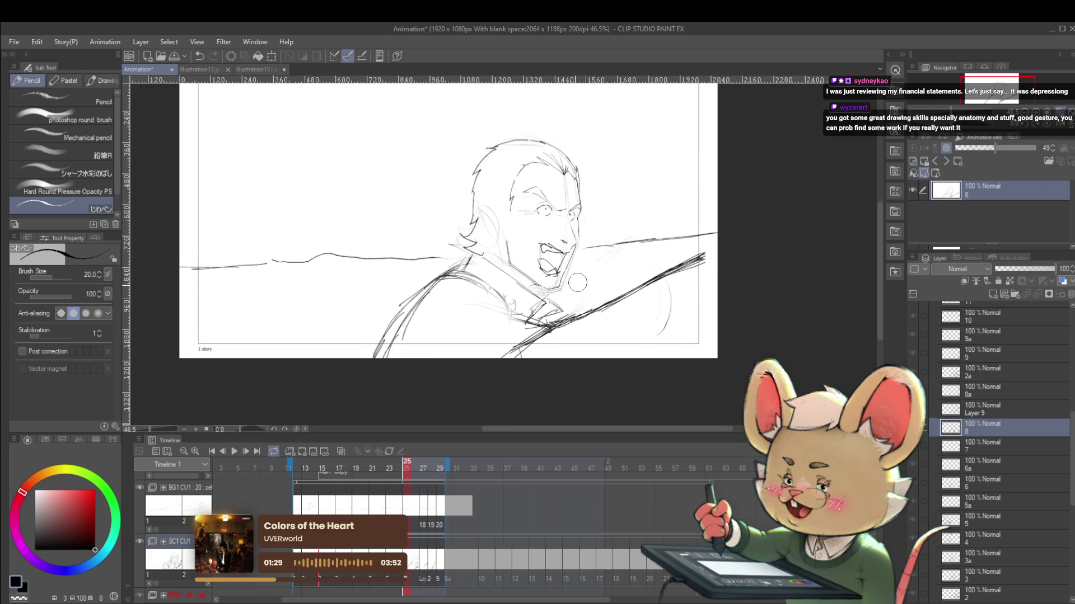
mouse_move(432, 347)
mouse_down()
mouse_move(384, 331)
mouse_move(455, 284)
mouse_move(504, 374)
mouse_move(643, 300)
mouse_move(524, 386)
mouse_up()
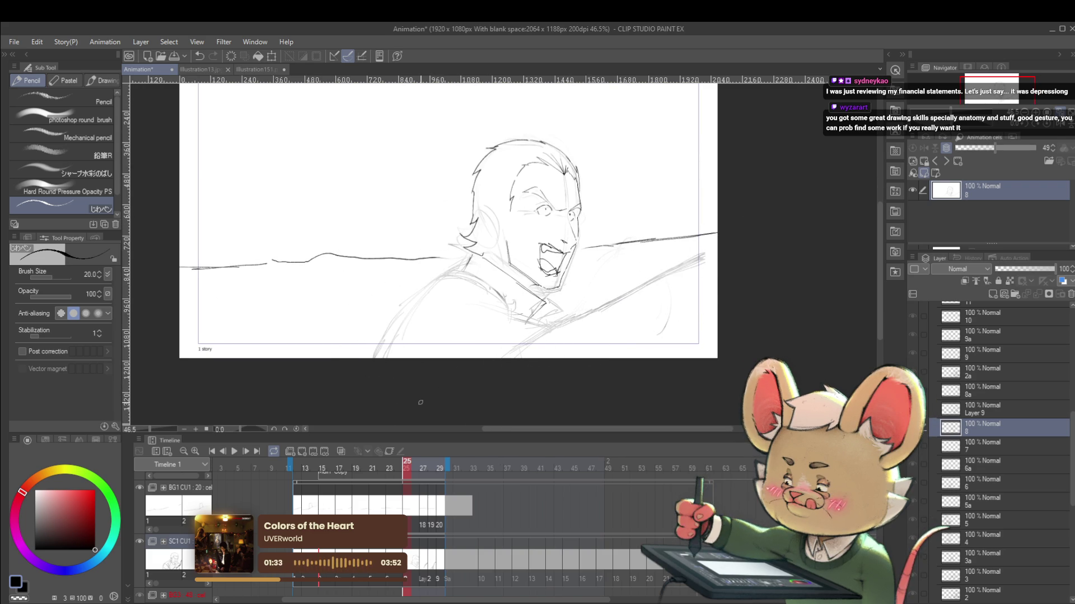
mouse_move(382, 351)
mouse_down()
mouse_move(375, 357)
mouse_move(448, 277)
mouse_move(504, 308)
mouse_up()
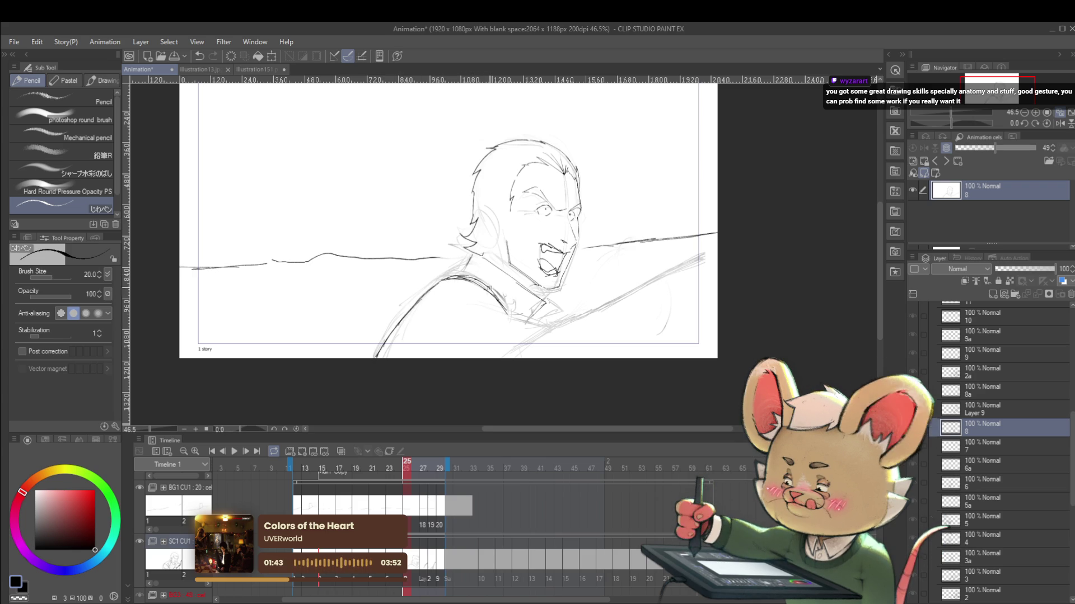
scroll(492, 277, down, 3)
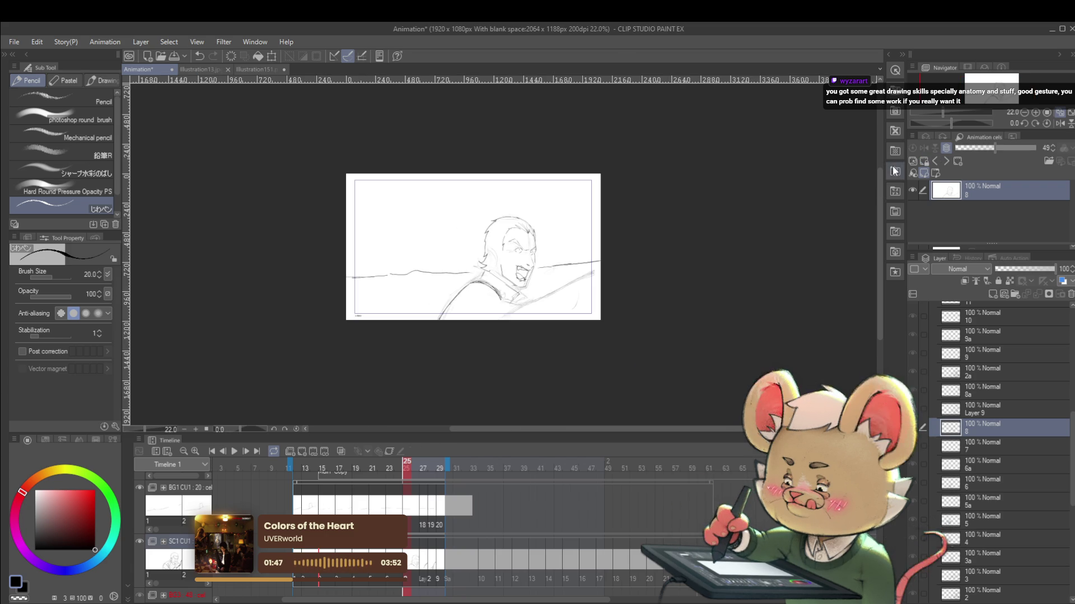
Add a short dark stroke at the man's collar.
drag(728, 377, 742, 325)
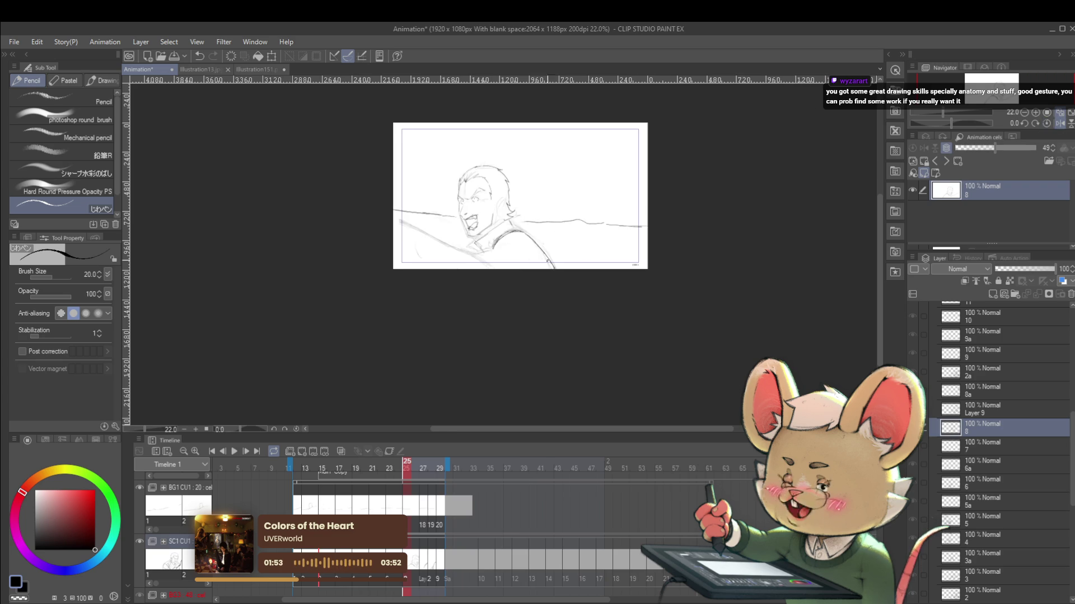
scroll(533, 222, up, 5)
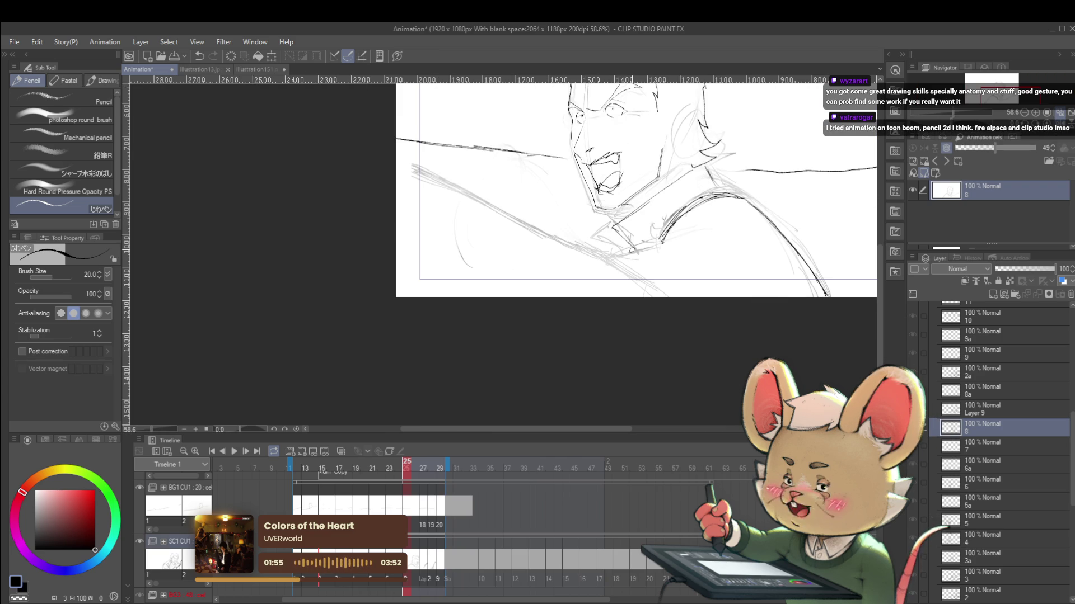
drag(622, 269, 643, 249)
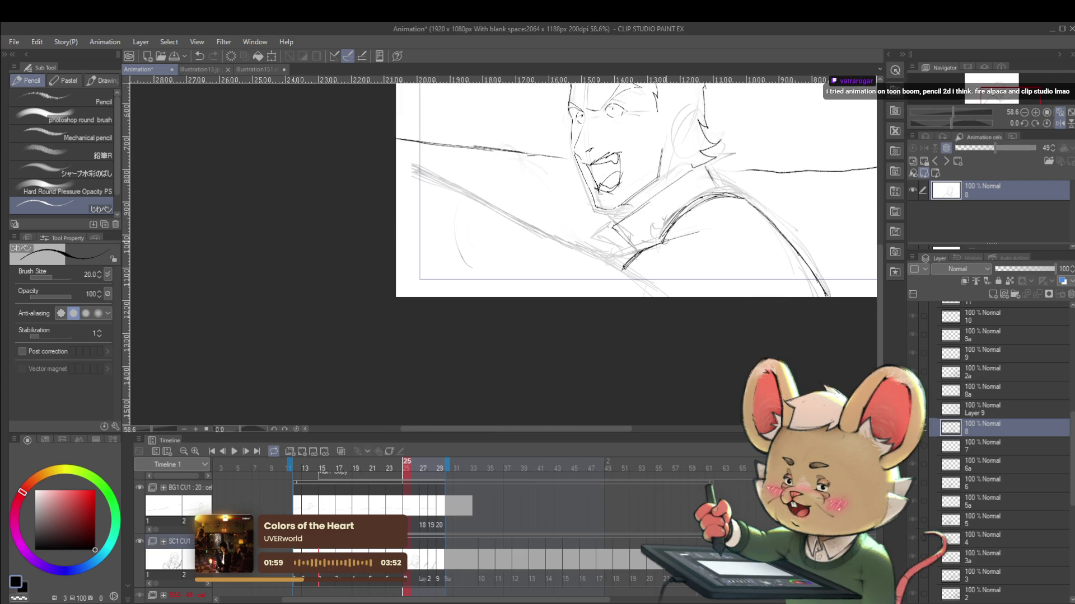
scroll(693, 224, down, 3)
Darken the long diagonal line across the body, comparing in mirrored and normal views.
key(h)
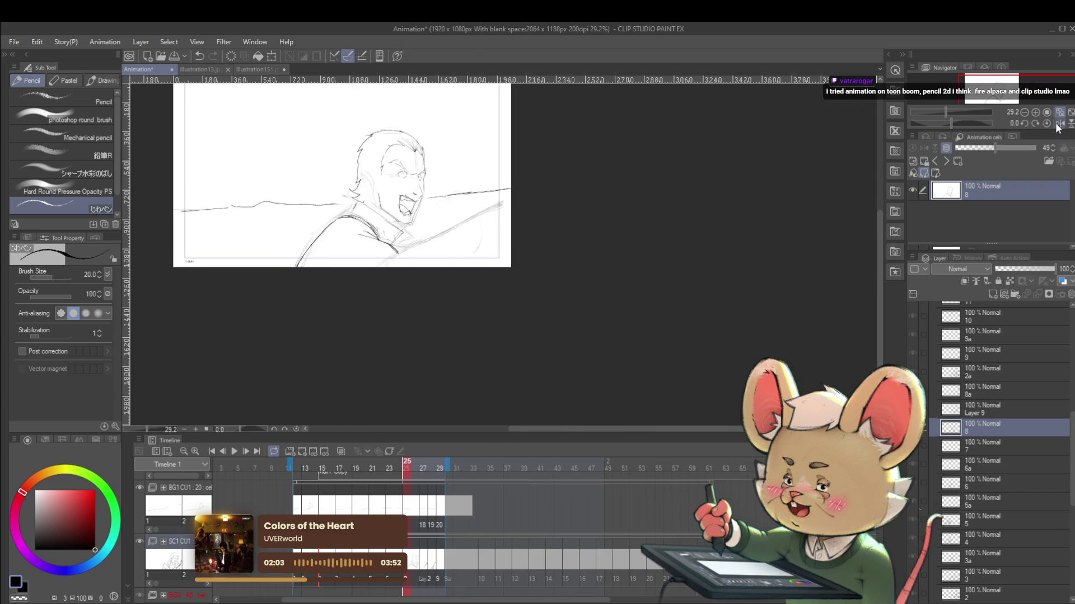
scroll(387, 275, up, 3)
drag(387, 275, 535, 273)
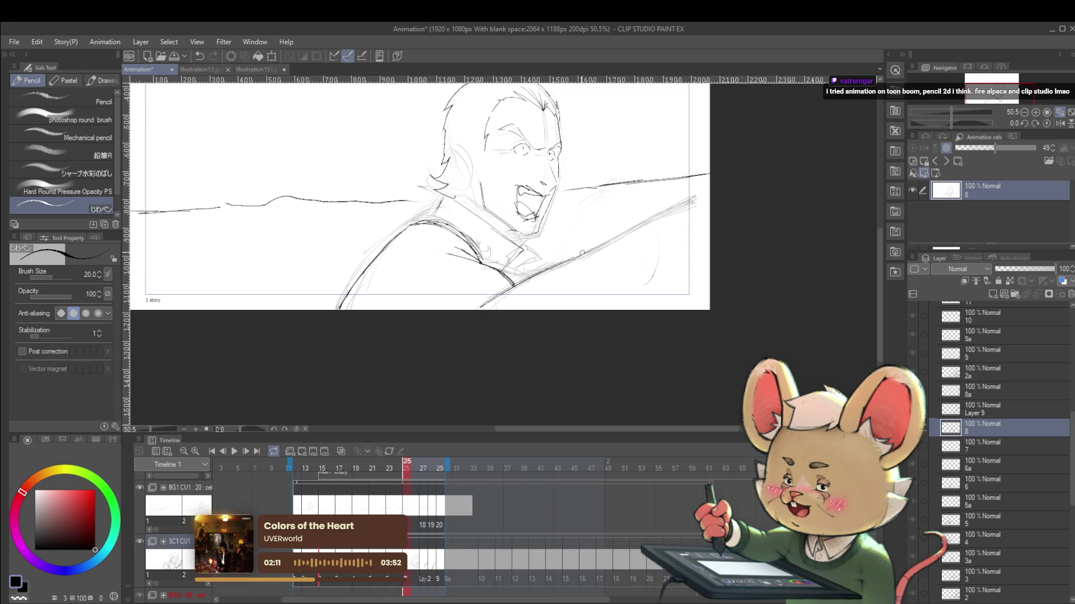
mouse_move(607, 244)
mouse_down()
mouse_move(705, 191)
mouse_move(667, 212)
mouse_move(700, 200)
mouse_up()
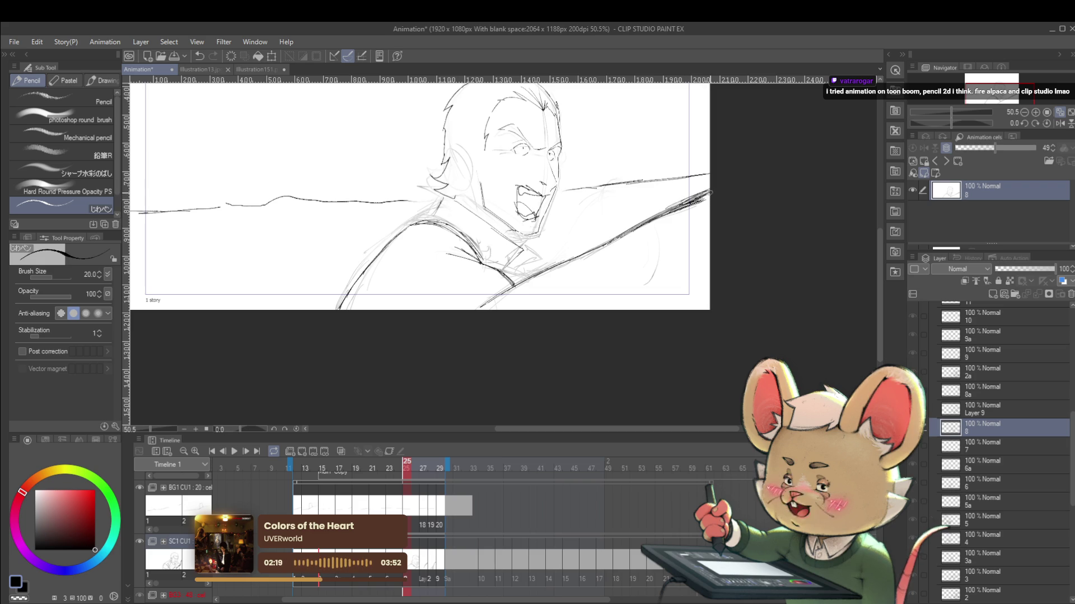
scroll(707, 193, down, 3)
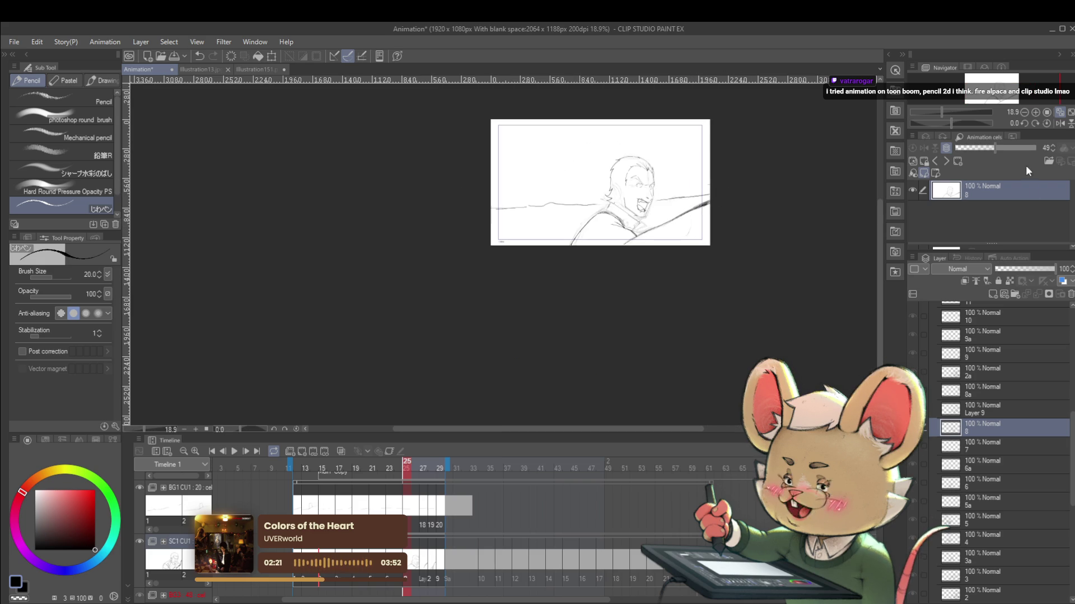
click(1062, 125)
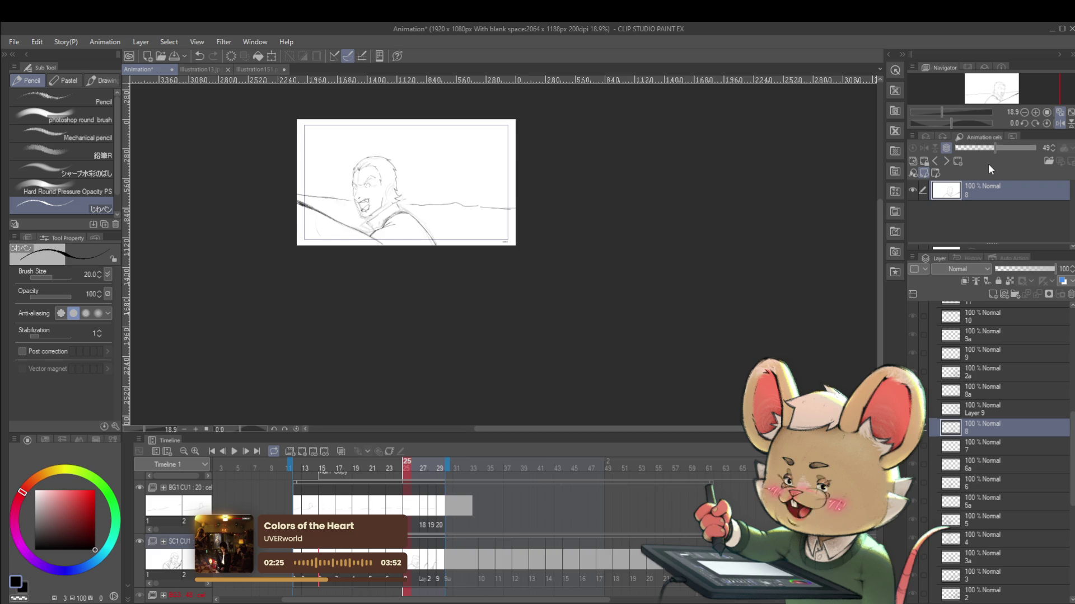
Bring the man's face into view and compare the previous frame before returning to frame 25.
scroll(326, 223, up, 2)
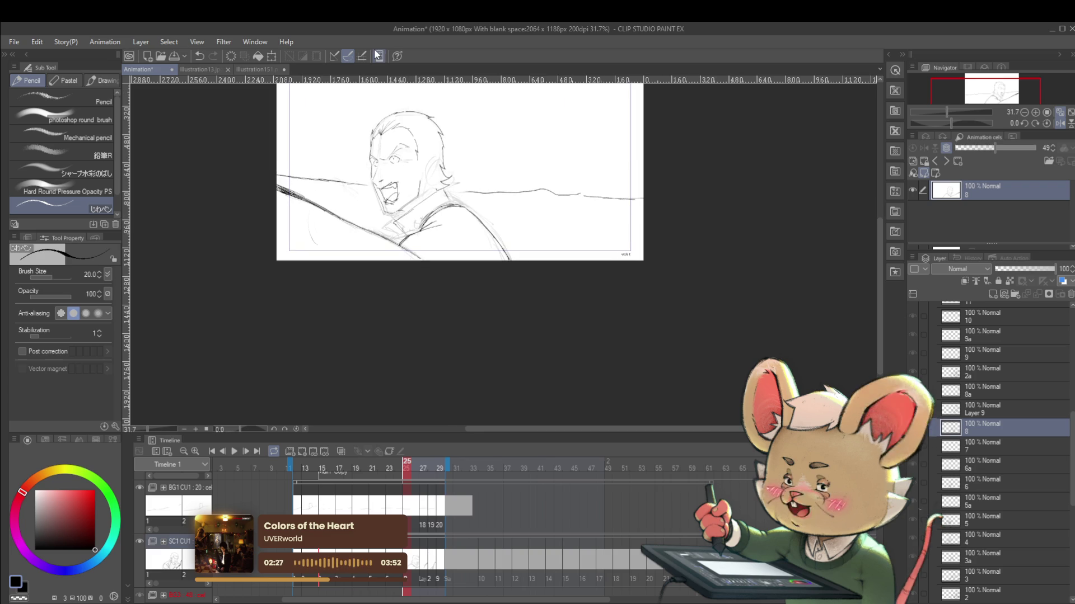
scroll(417, 225, up, 2)
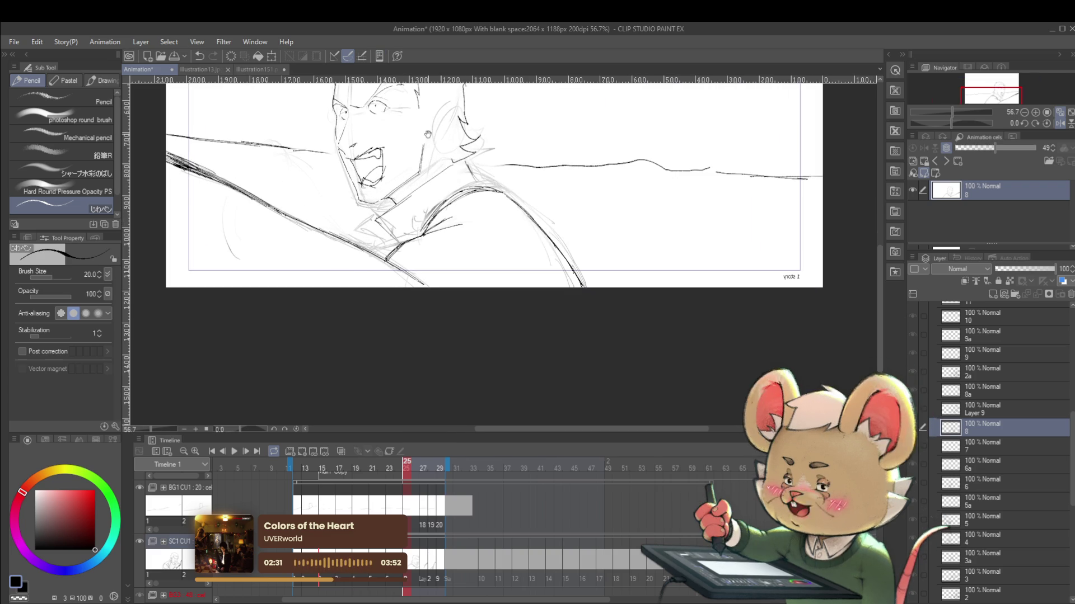
drag(482, 90, 470, 176)
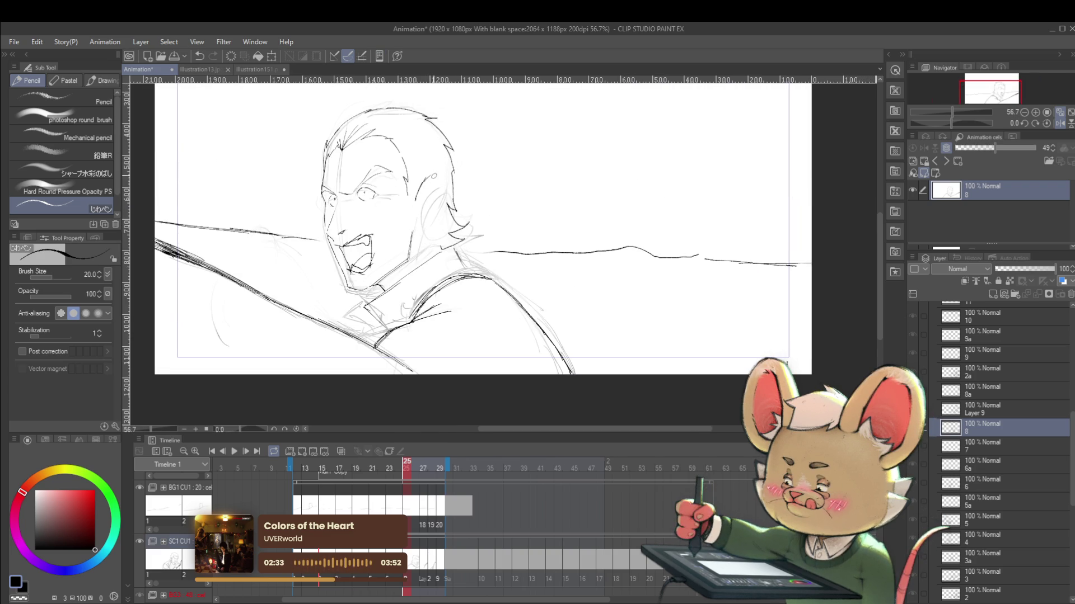
key(Left)
key(Right)
Add a short stroke near the ear, compare neighbouring frames, then undo it.
mouse_move(423, 180)
mouse_down()
mouse_move(412, 196)
mouse_move(431, 196)
mouse_up()
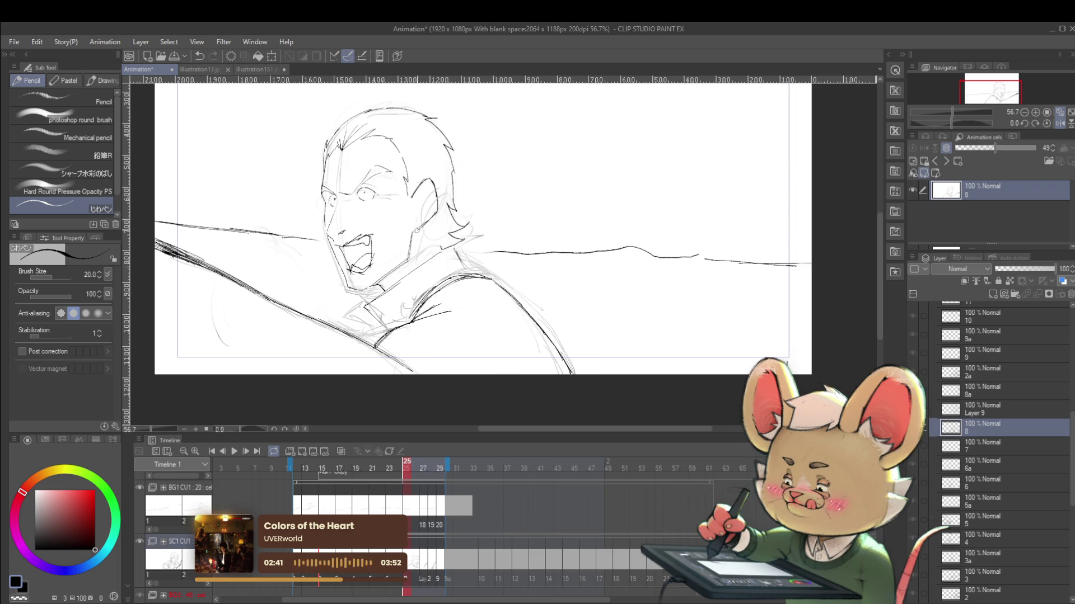
key(Left)
key(Right)
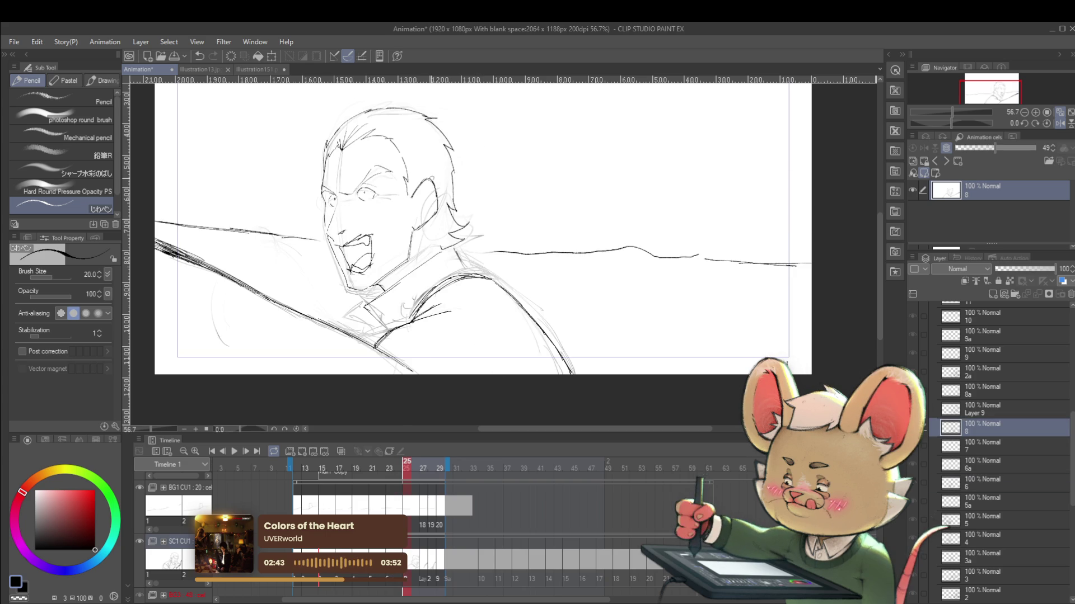
key(ctrl+z)
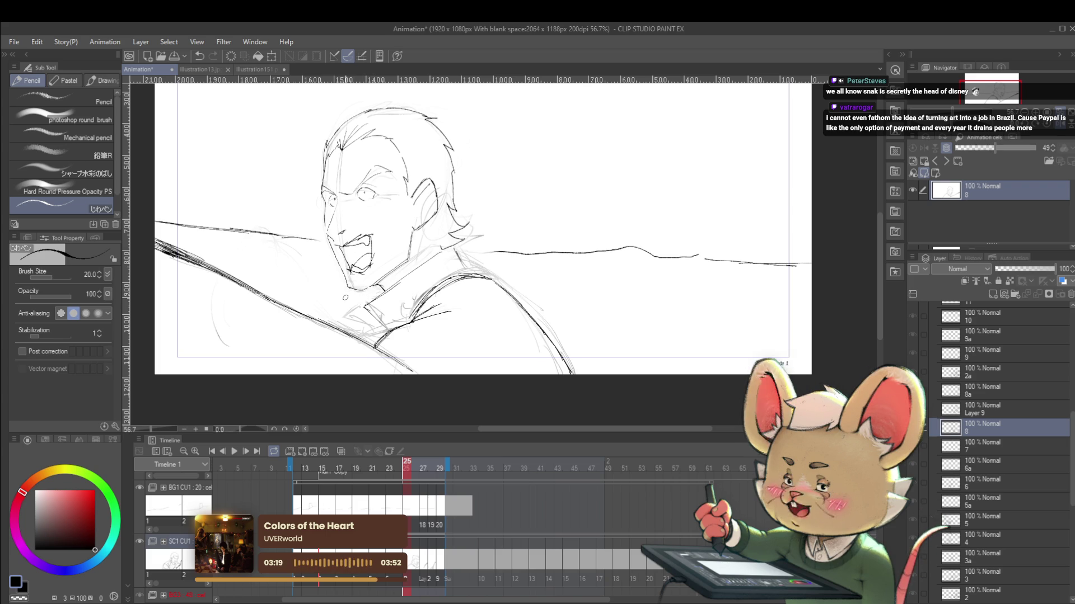
click(1062, 126)
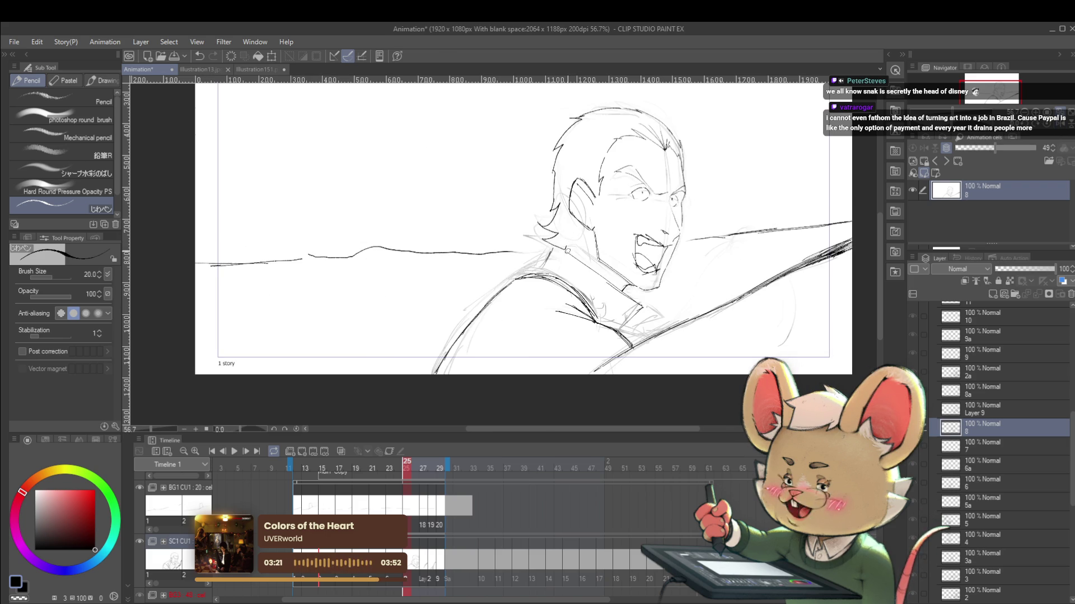
Mirror the view and add pencil strokes along the man's collar and neck.
scroll(669, 190, down, 3)
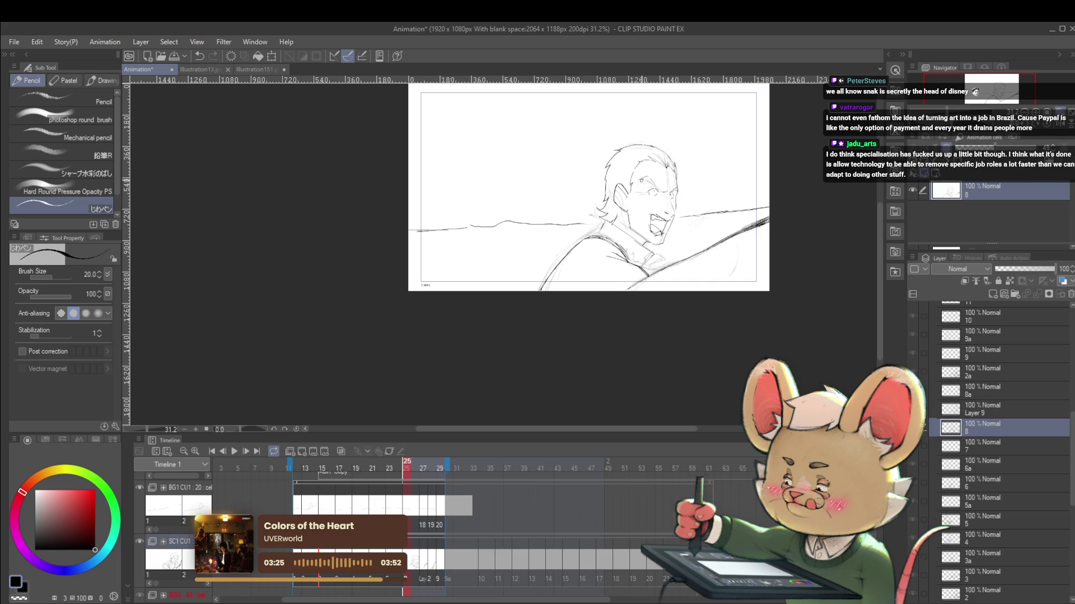
scroll(530, 254, up, 3)
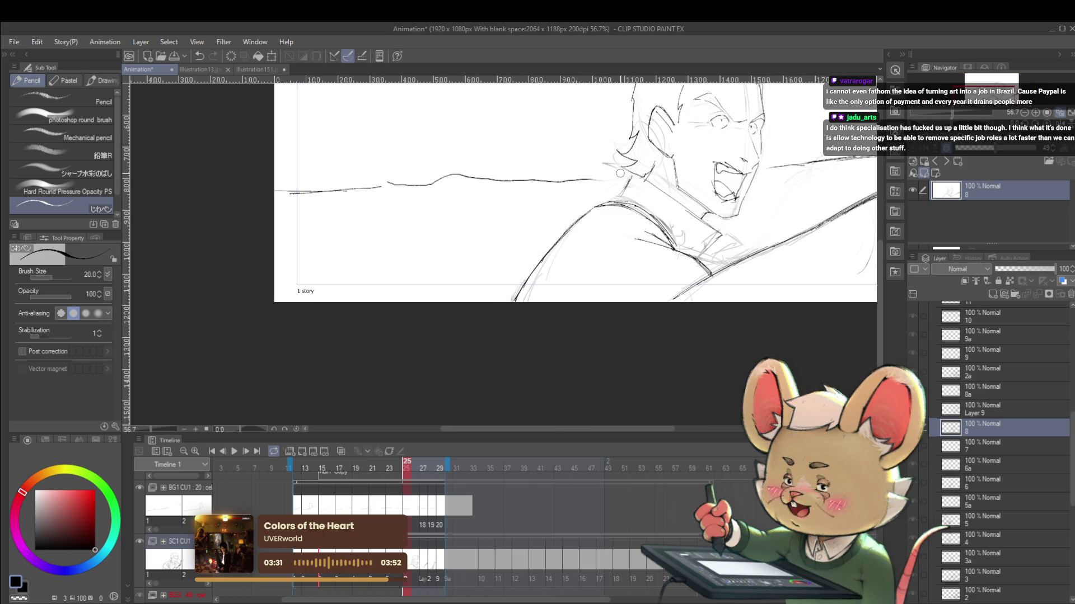
click(1059, 114)
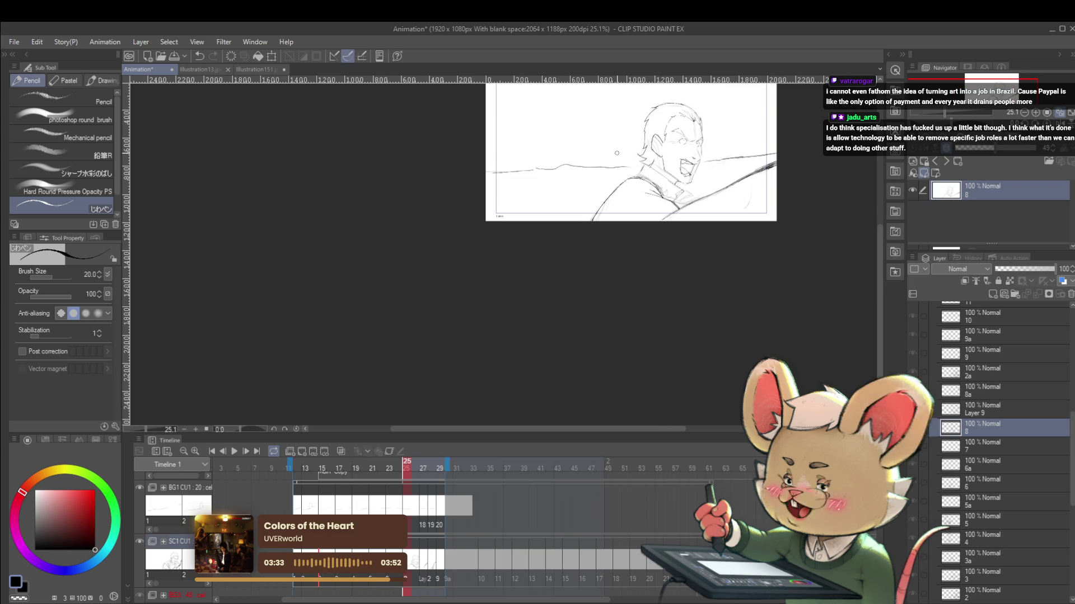
click(1059, 114)
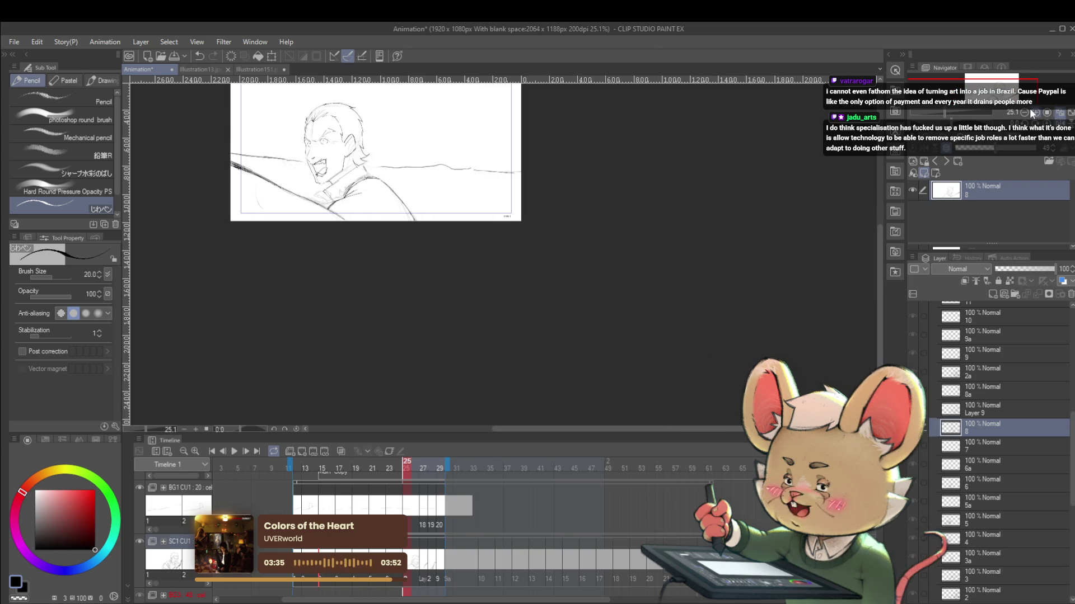
scroll(305, 188, up, 3)
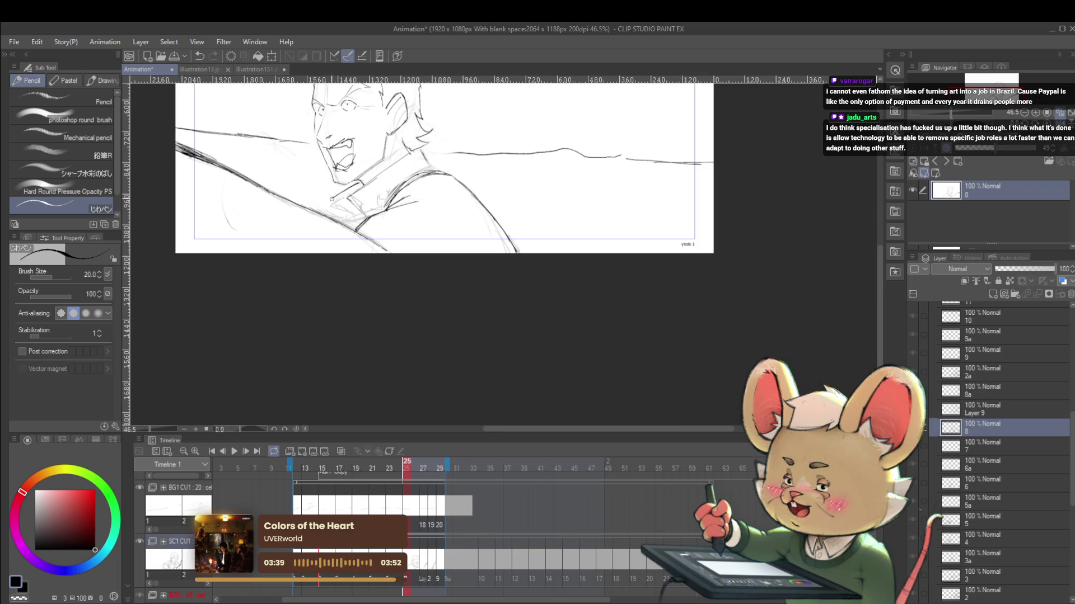
drag(336, 197, 361, 223)
Flip the view back and darken the neck line with a short stroke.
scroll(351, 174, down, 3)
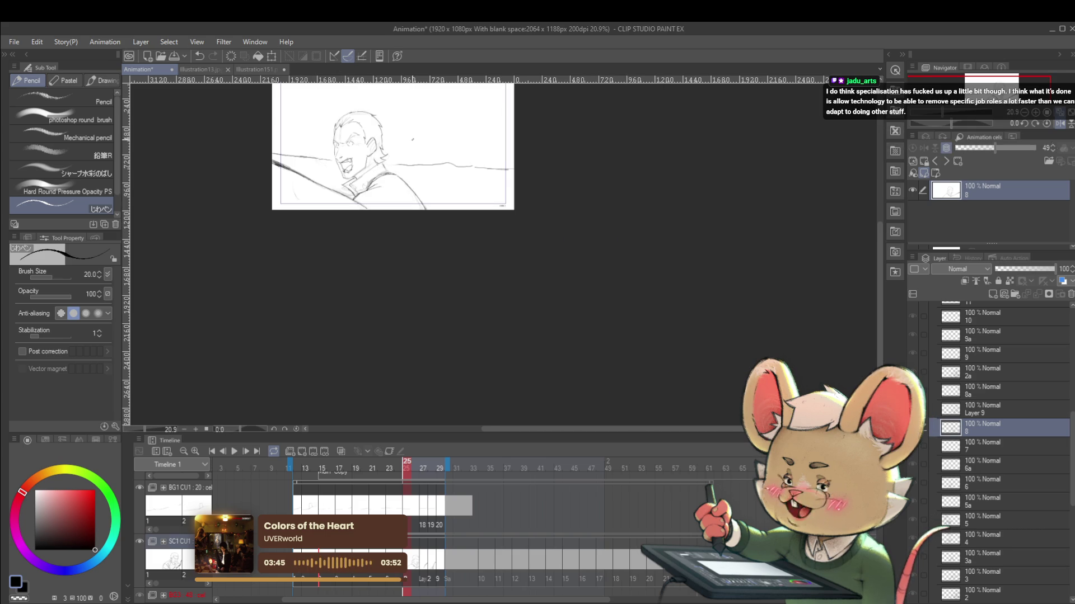
click(1060, 125)
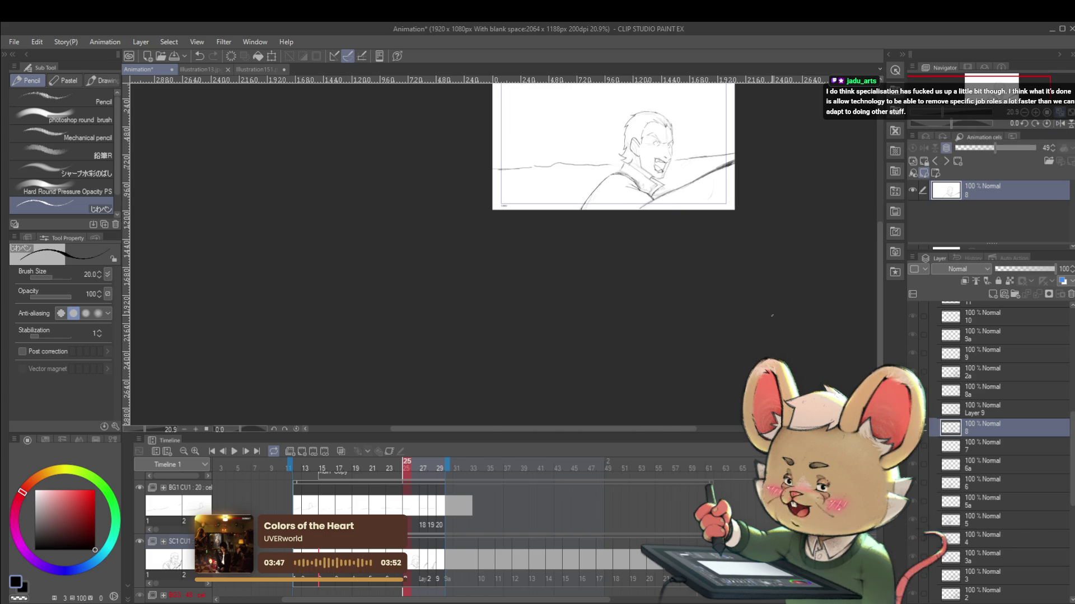
scroll(687, 134, up, 3)
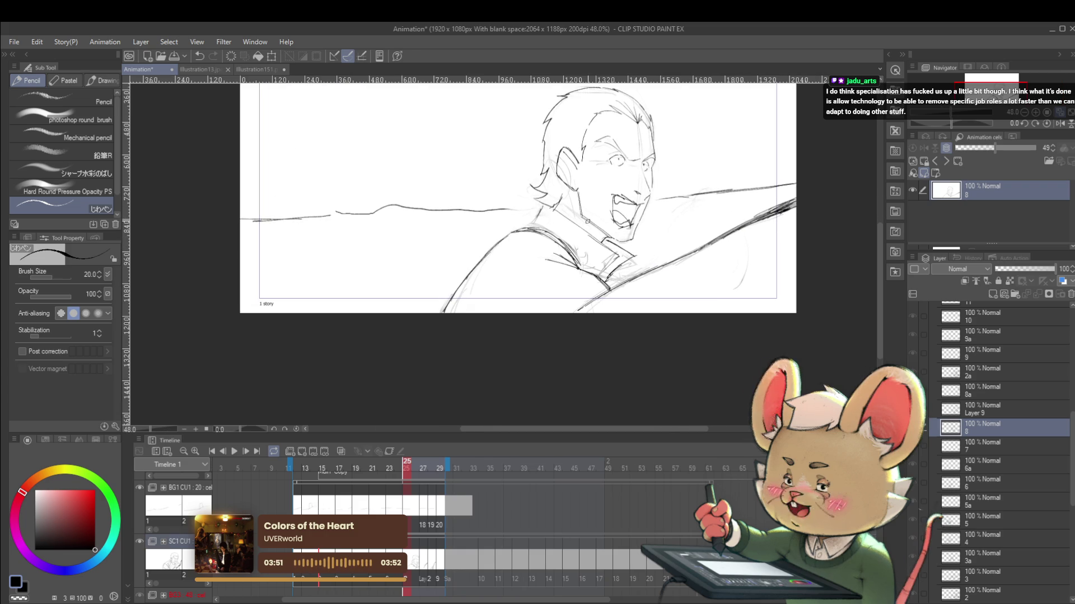
scroll(576, 231, up, 2)
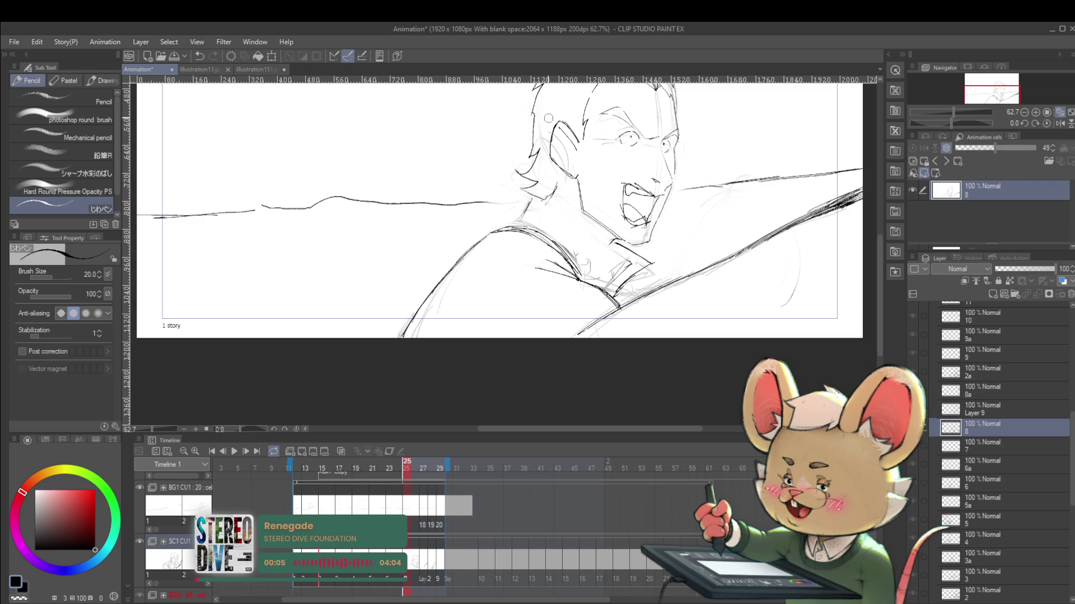
drag(539, 198, 549, 210)
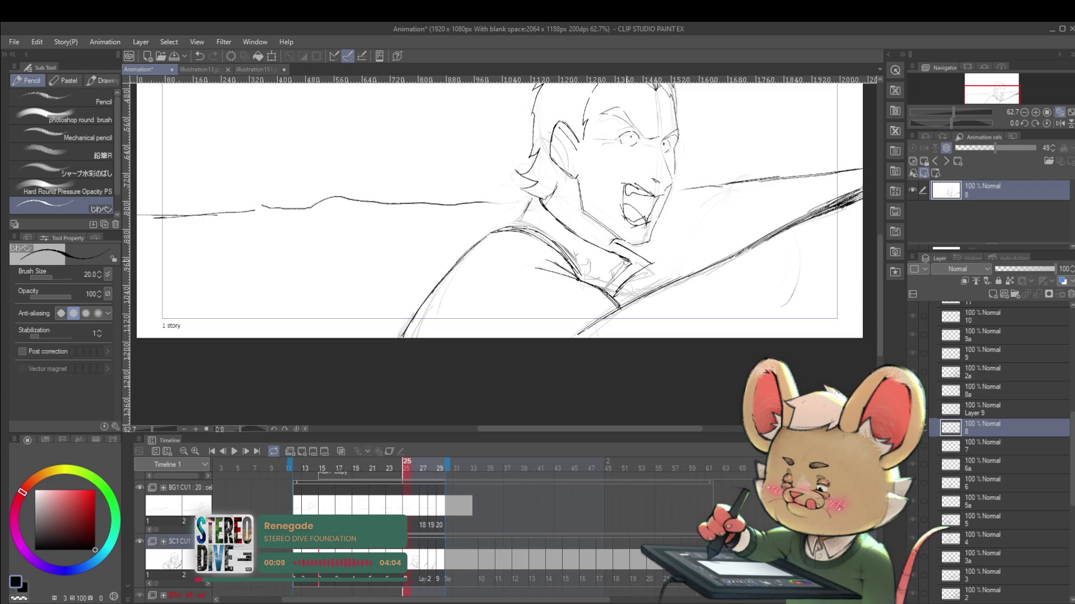
scroll(628, 260, down, 4)
scroll(573, 224, up, 5)
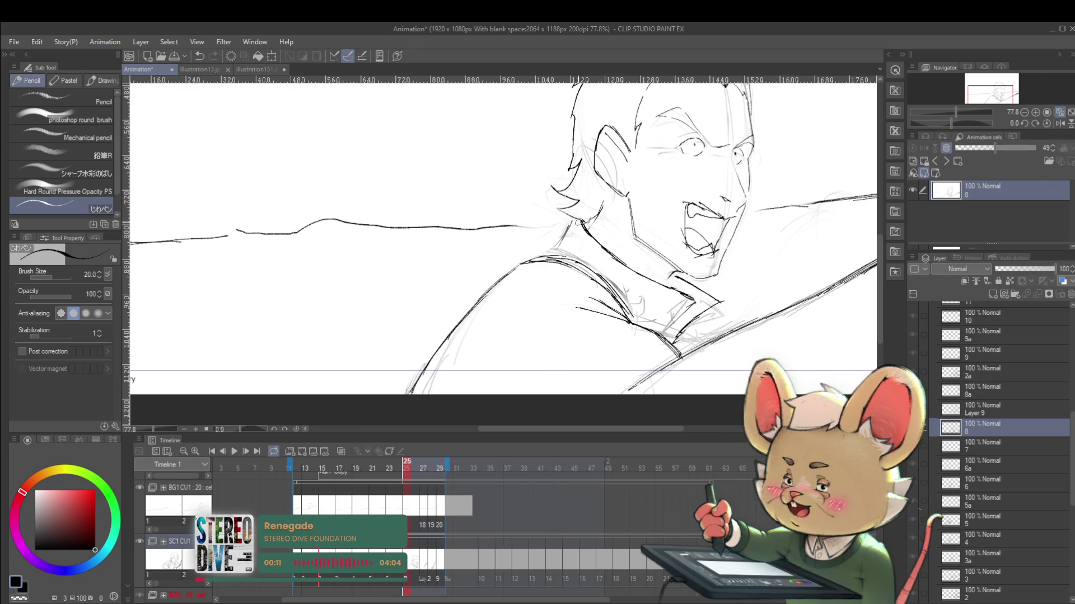
scroll(569, 236, down, 4)
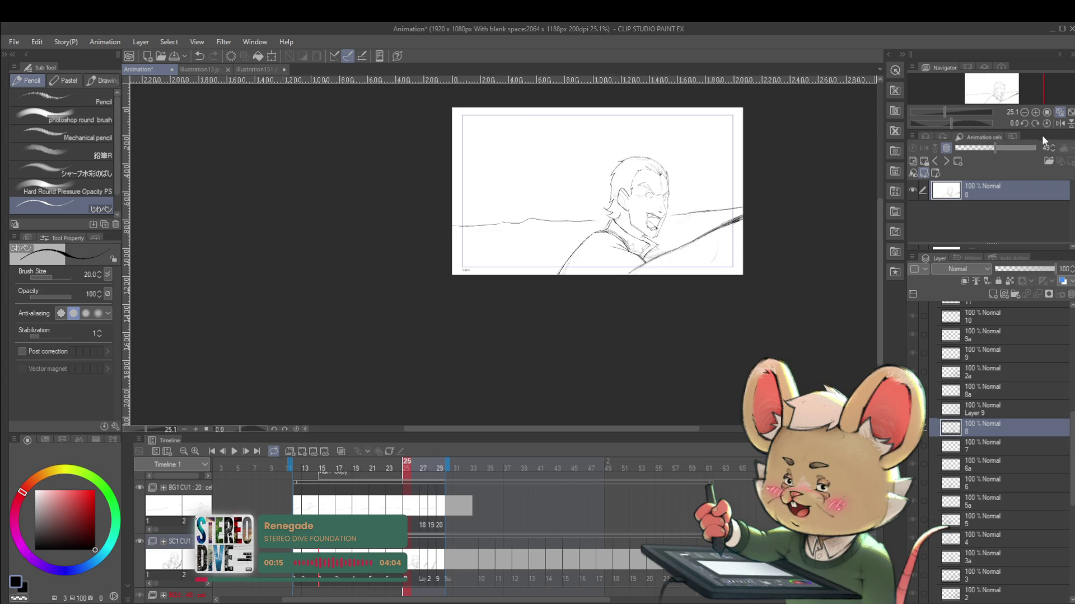
With the view mirrored, extend the cheek line down toward the jaw.
click(1053, 123)
scroll(364, 217, up, 5)
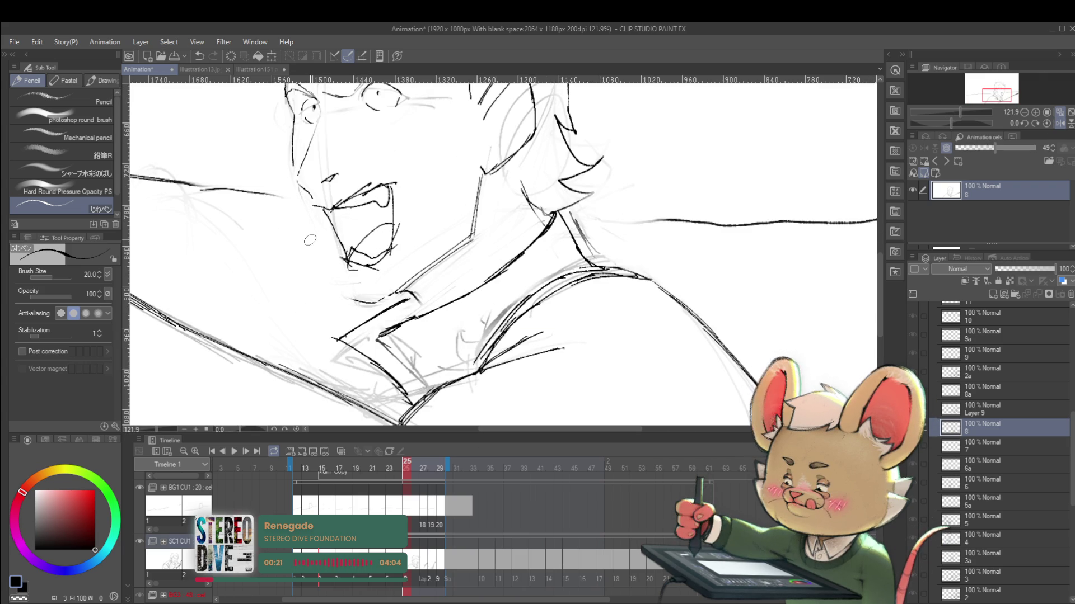
drag(292, 171, 333, 260)
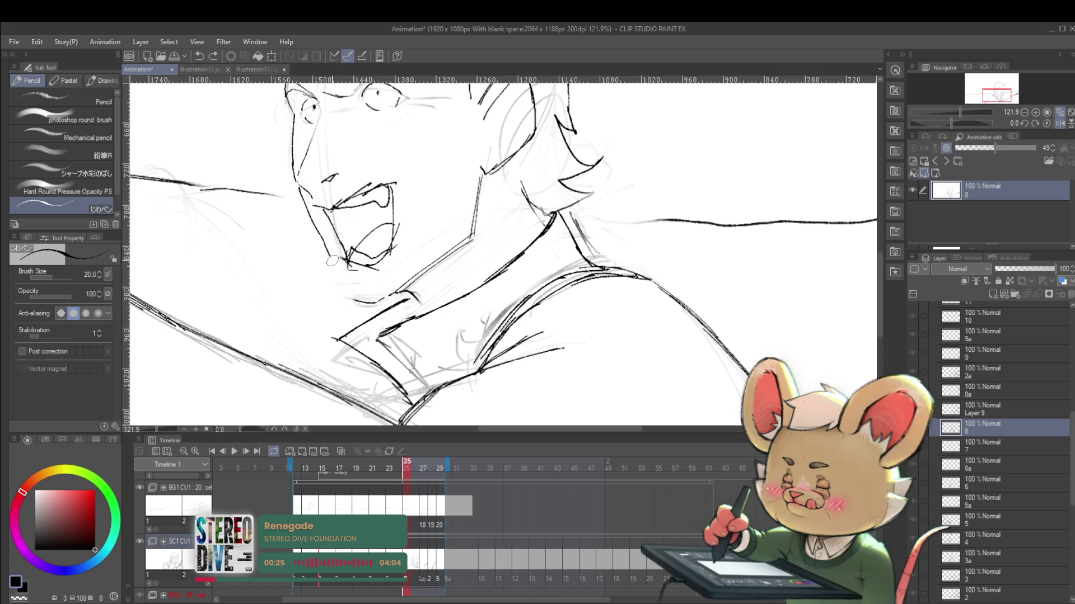
scroll(296, 216, down, 5)
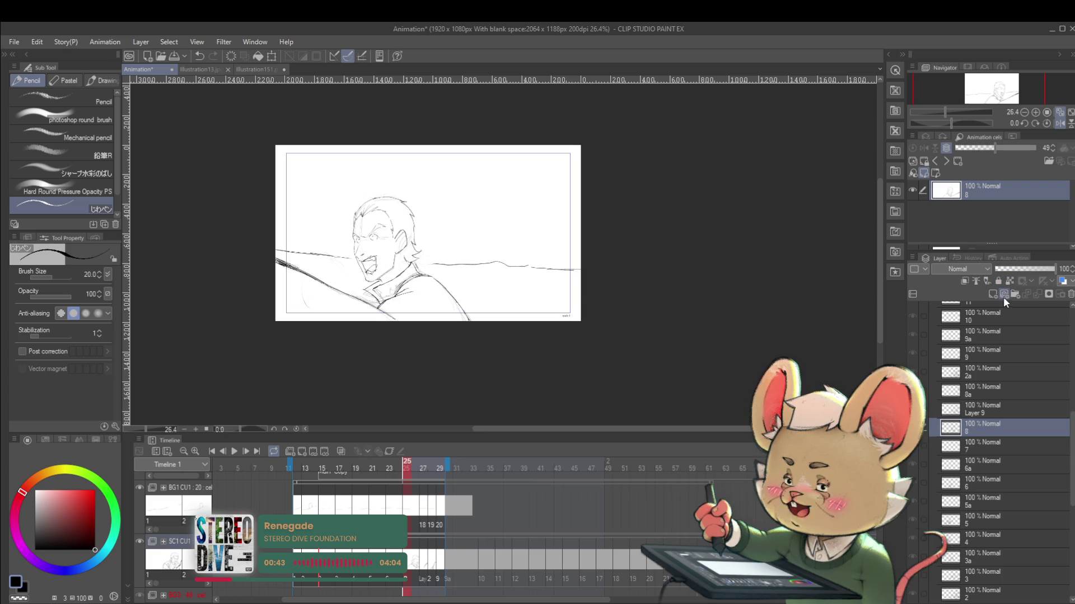
Flip the view with H and add a short stroke at the collar.
key(h)
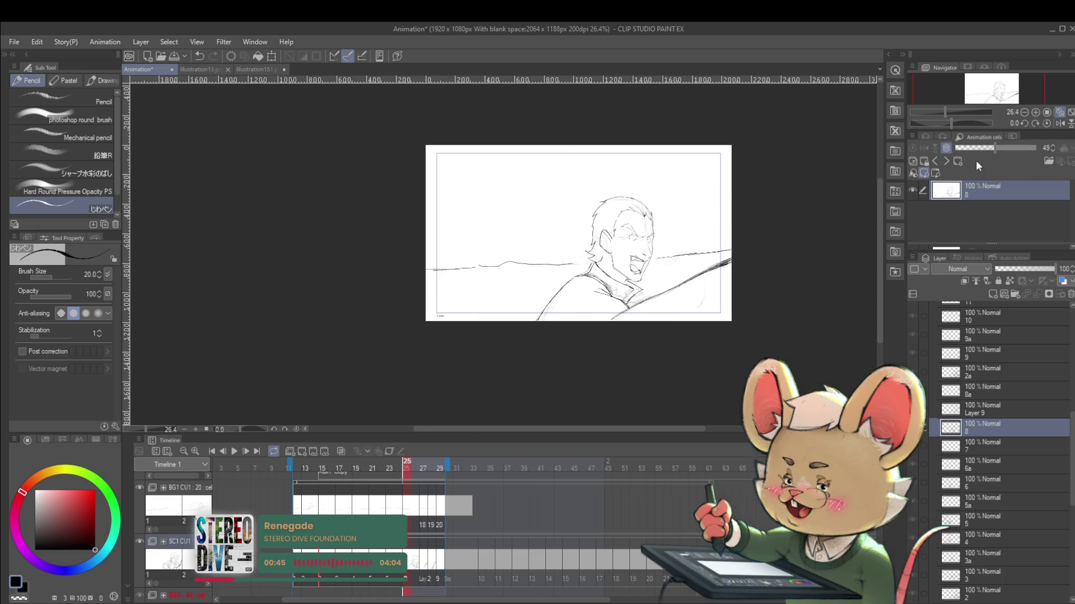
scroll(612, 273, up, 3)
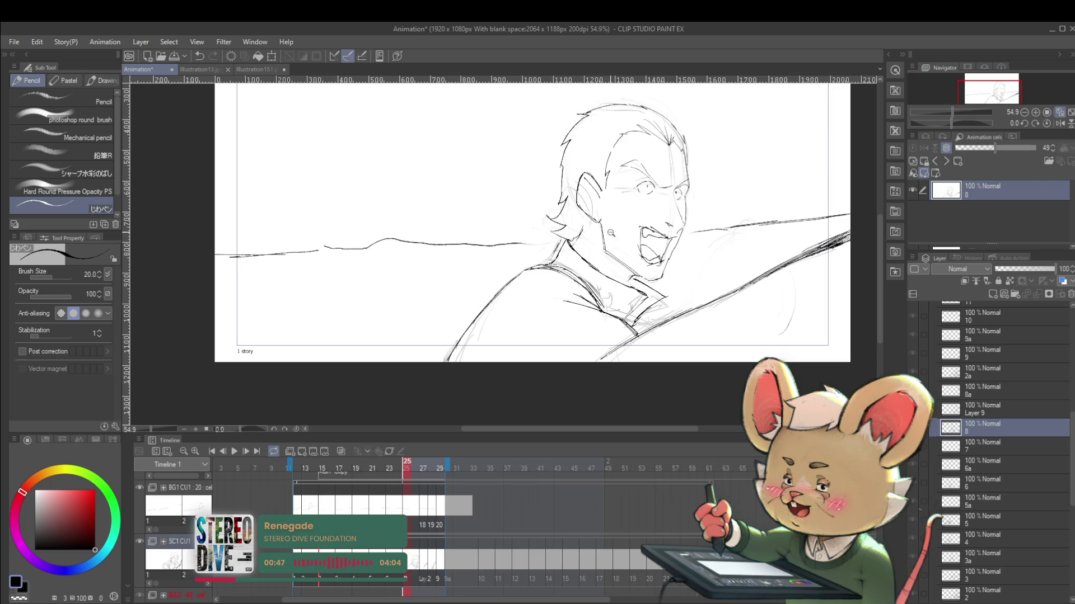
scroll(617, 211, up, 3)
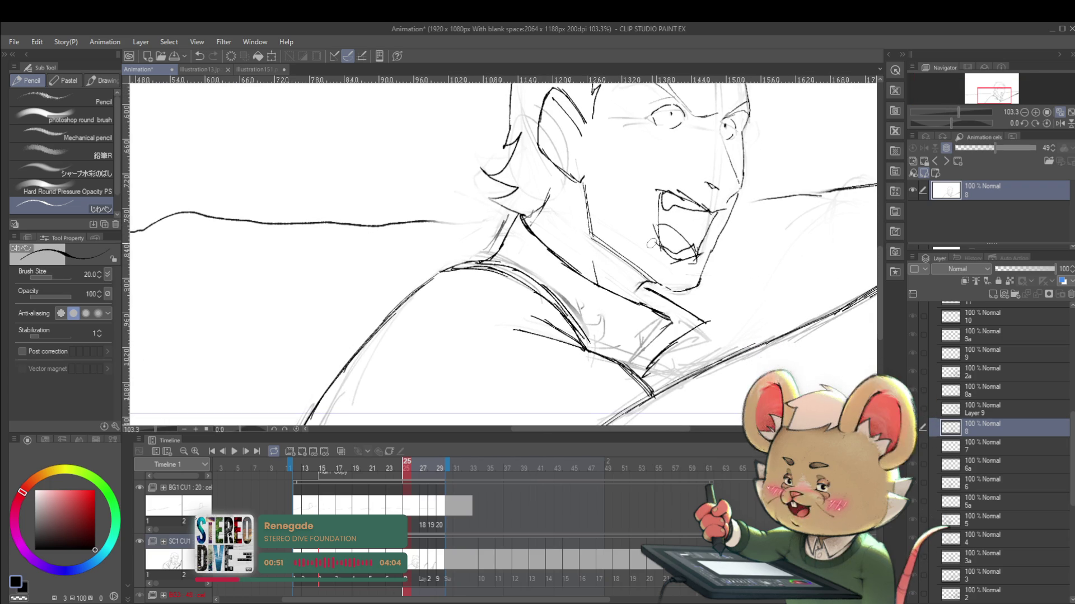
drag(644, 285, 634, 290)
scroll(677, 259, down, 3)
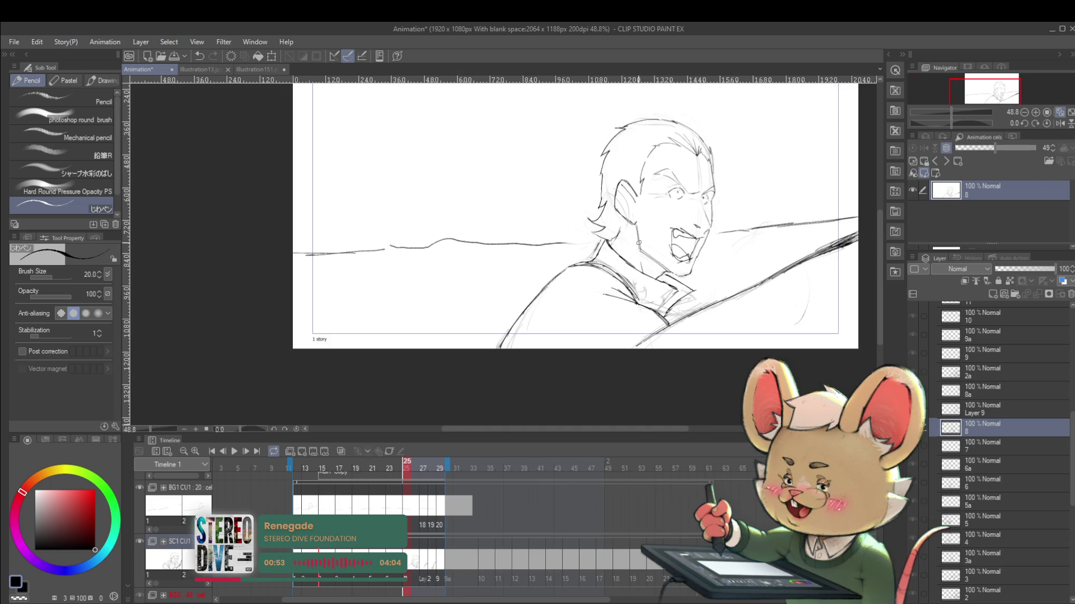
Check the face mirrored, then restore normal orientation and recentre the drawing.
click(1061, 124)
scroll(395, 242, up, 2)
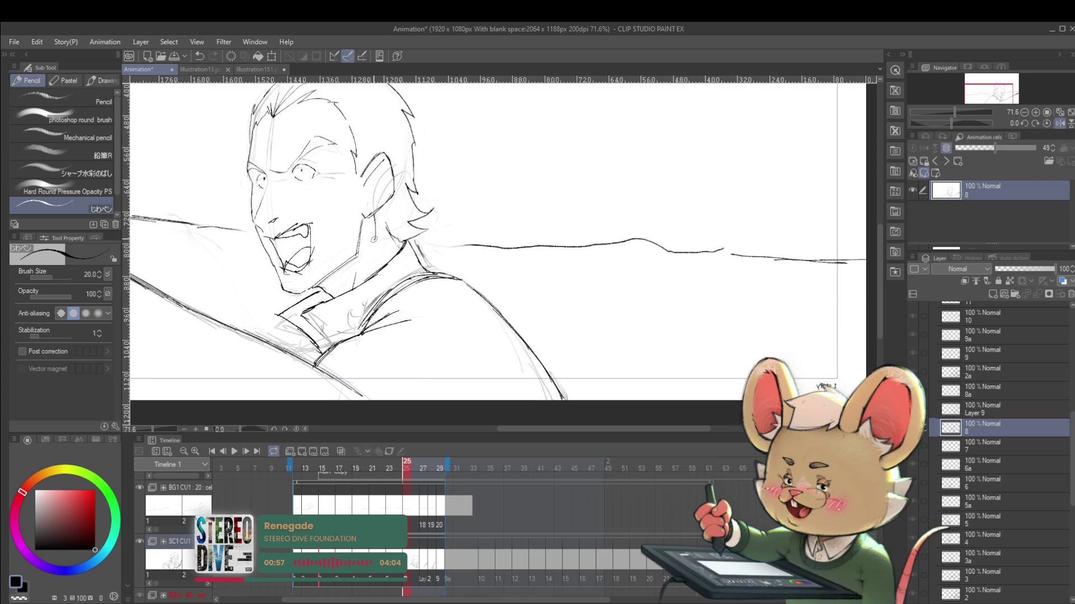
scroll(407, 220, down, 3)
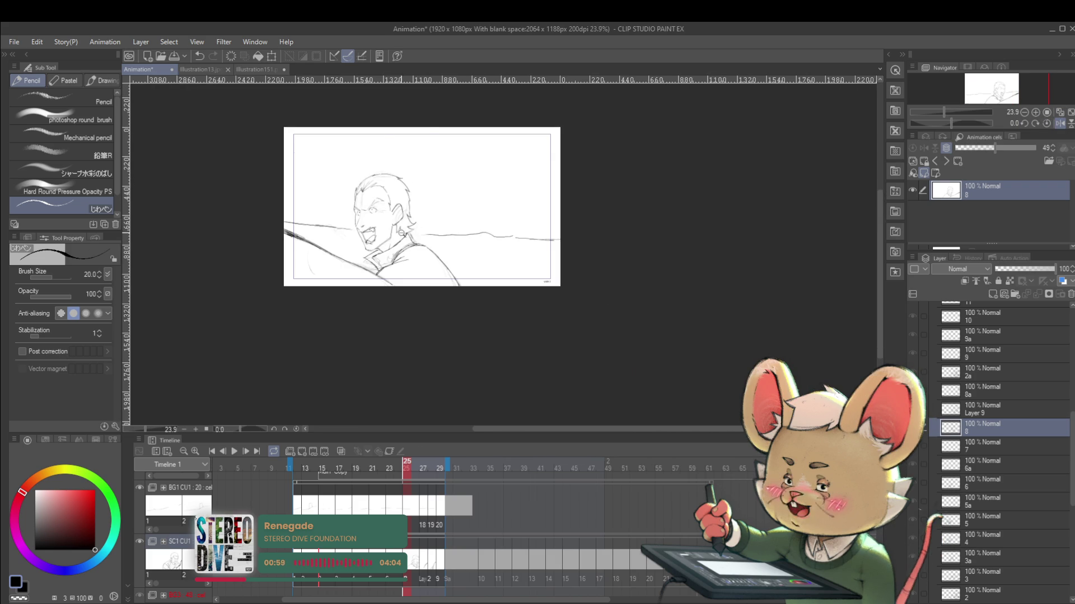
scroll(386, 218, up, 2)
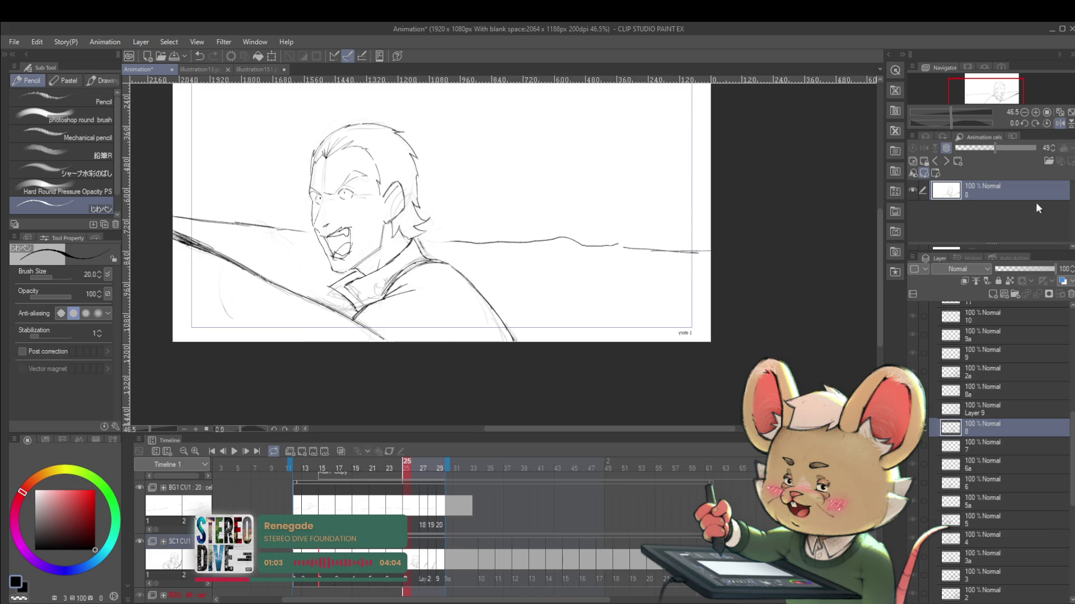
click(1061, 125)
drag(804, 240, 664, 247)
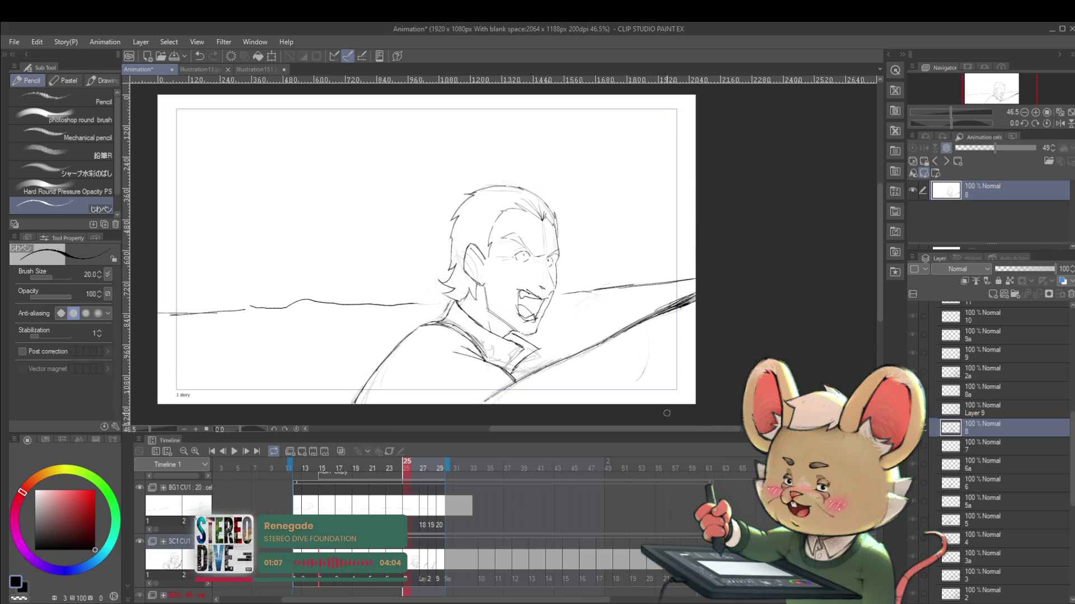
Discard trial loops and a thick stroke, reset the brush to size 20, and mirror to check.
mouse_move(354, 178)
mouse_down()
mouse_move(313, 235)
mouse_move(367, 213)
mouse_up()
scroll(366, 214, up, 5)
key(ctrl+z)
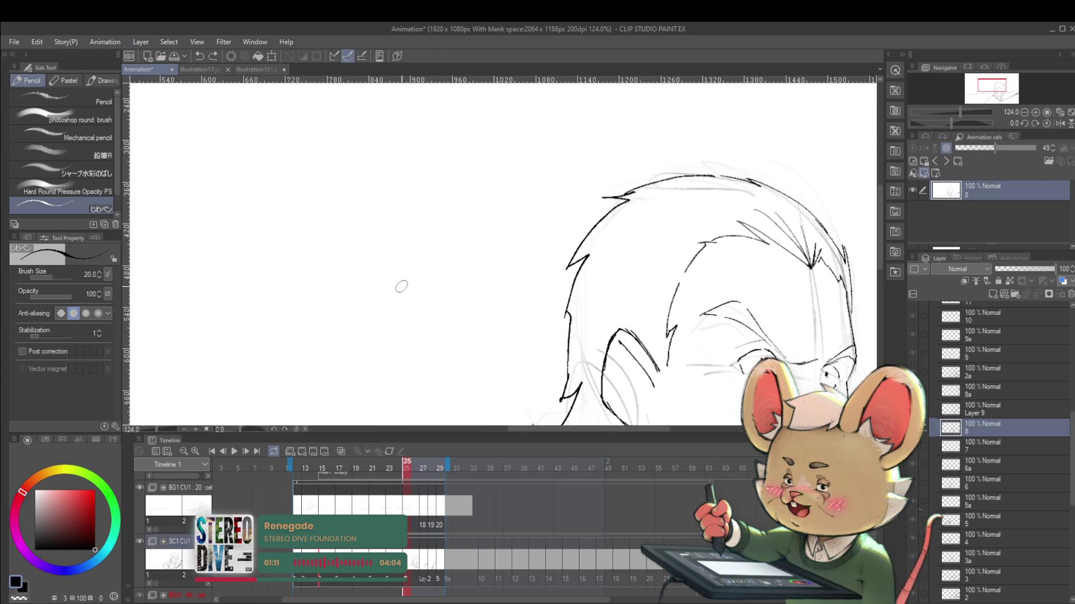
mouse_move(309, 308)
mouse_down()
mouse_move(455, 228)
mouse_move(480, 307)
mouse_up()
key(ctrl+z)
scroll(408, 228, down, 5)
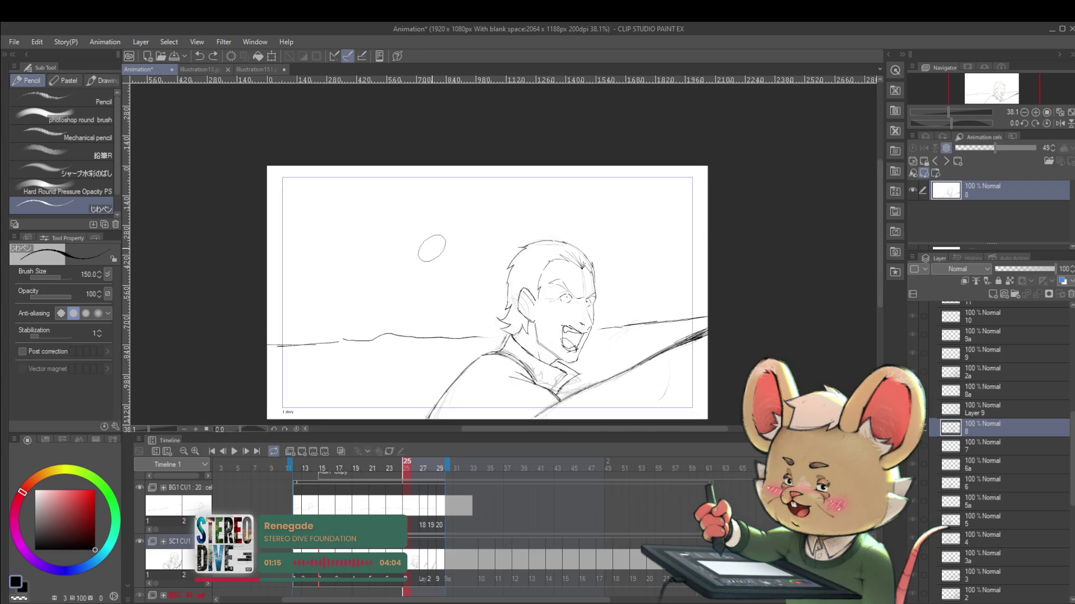
key(bracketleft)
key(bracketleft)
key(bracketleft)
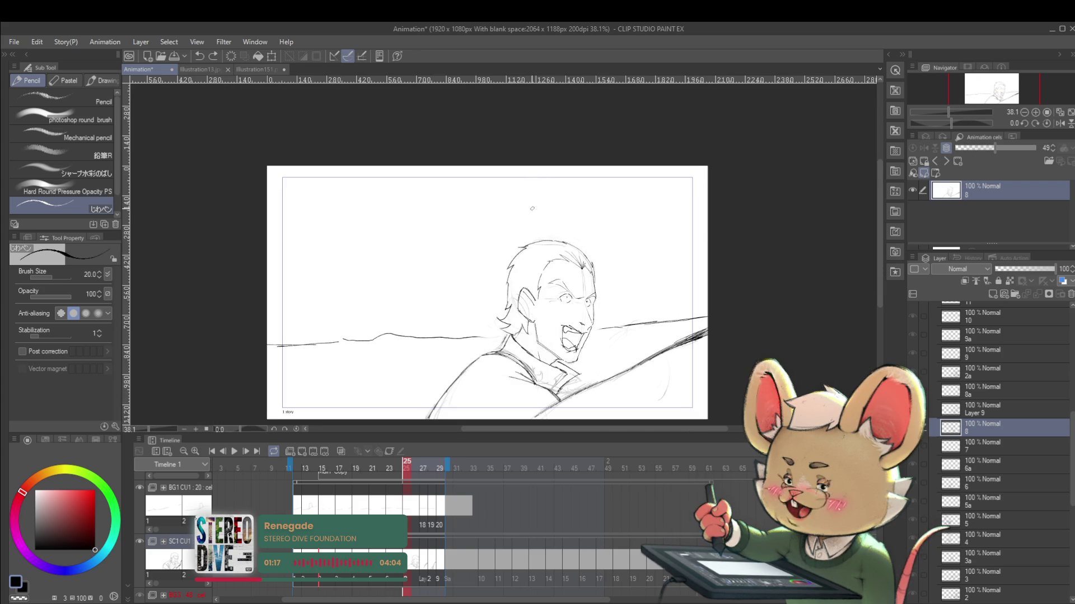
click(1057, 124)
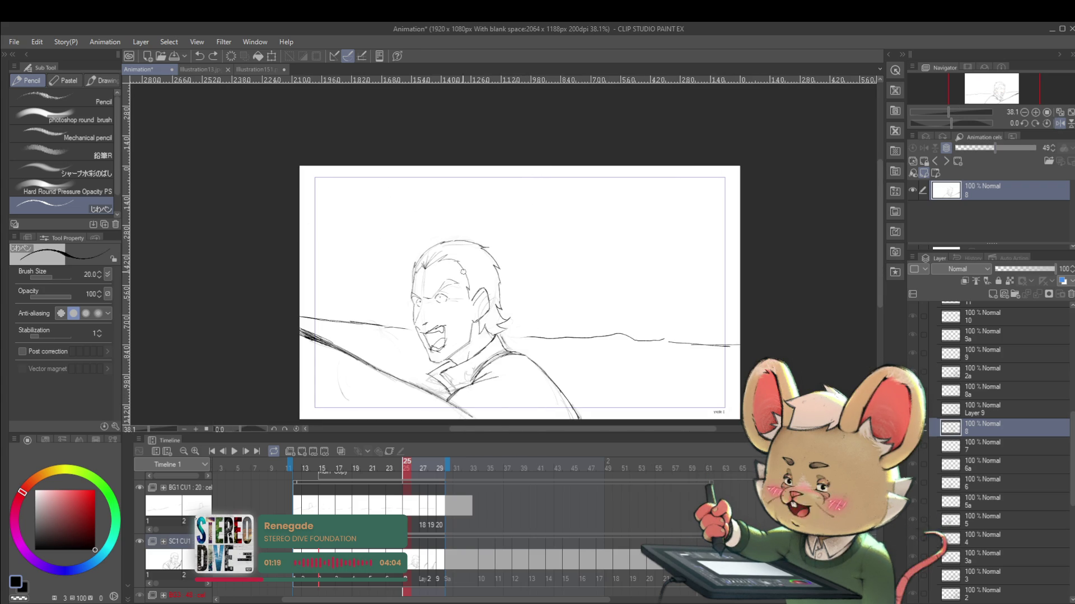
scroll(464, 275, up, 3)
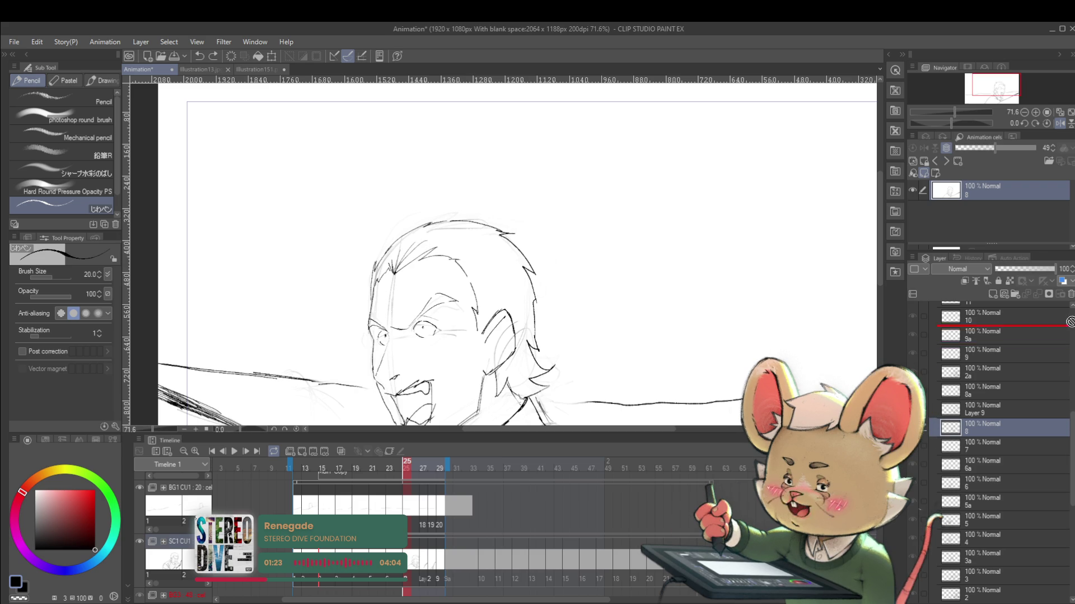
drag(1070, 448, 1071, 341)
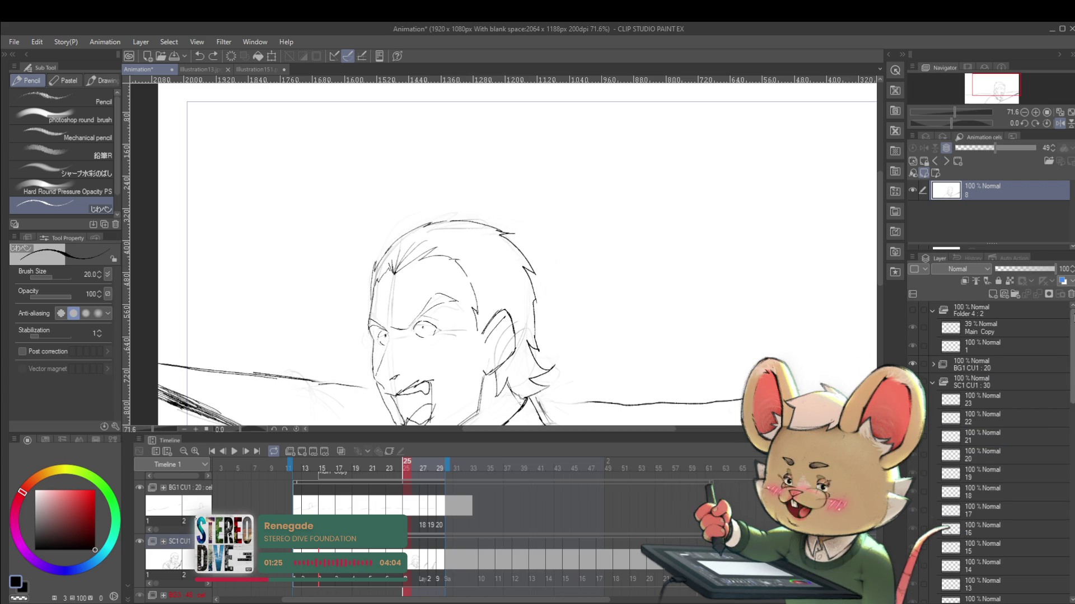
Show Folder 4's second figure and add small marks on the man's nose and beside his eye.
click(912, 309)
drag(715, 356, 600, 217)
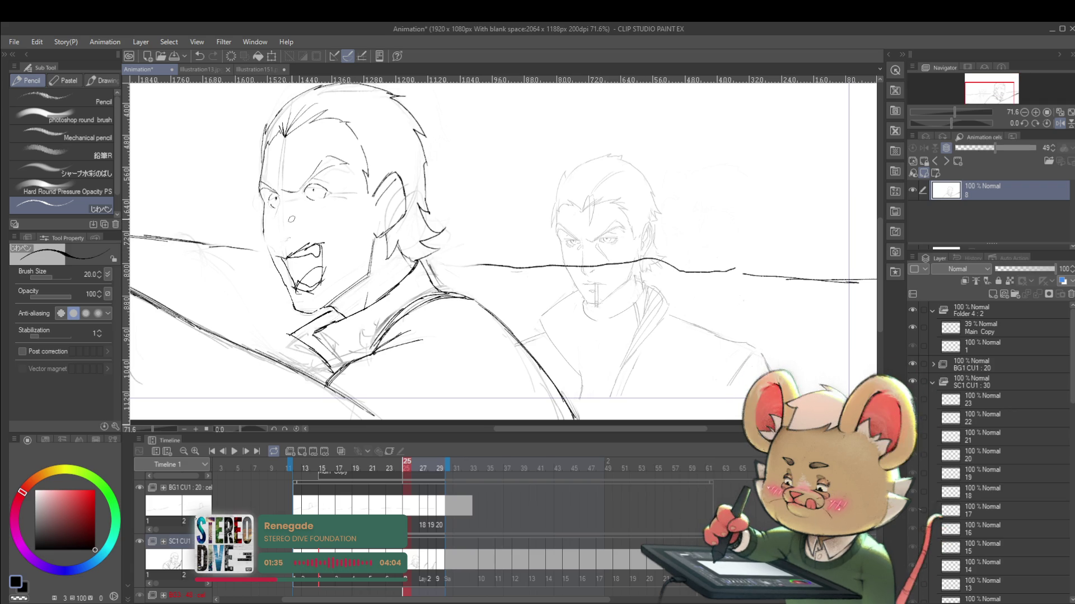
click(292, 219)
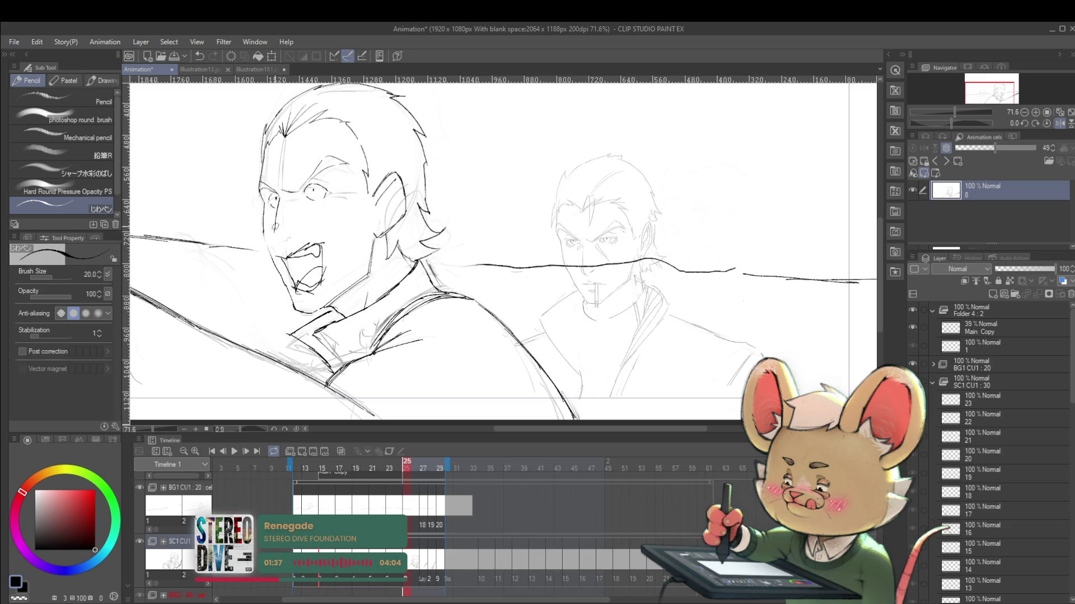
drag(278, 197, 282, 205)
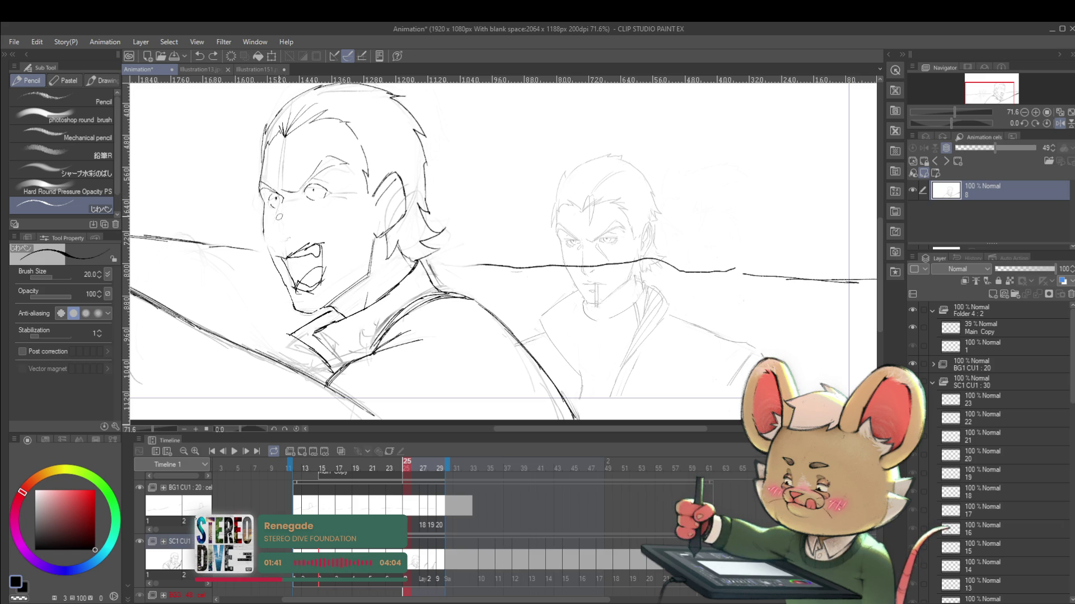
drag(281, 206, 274, 240)
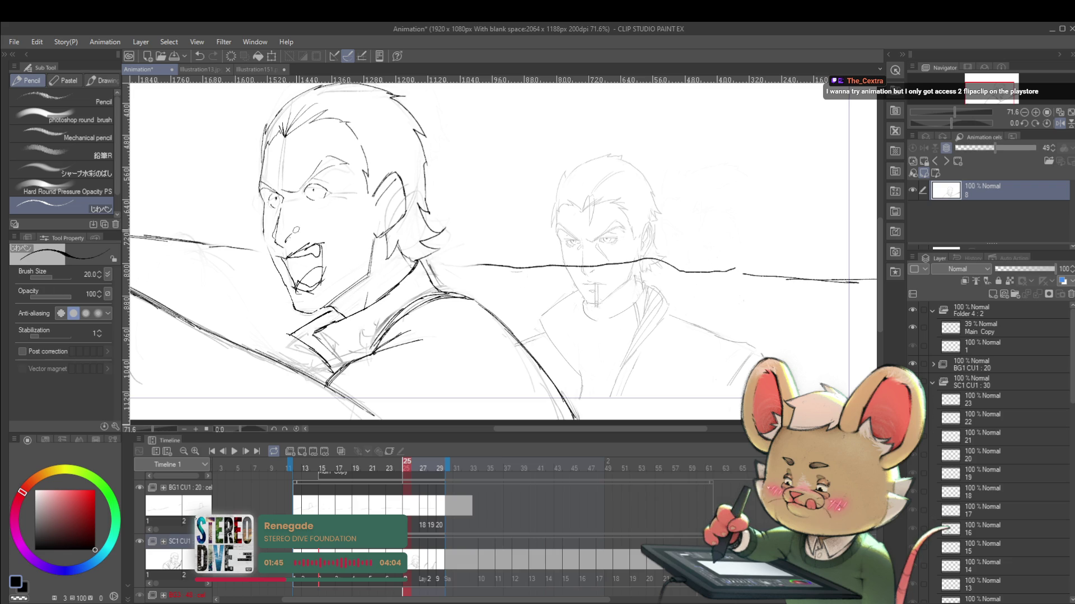
Zoom out and check the drawing mirrored and upside down.
key(ctrl+minus)
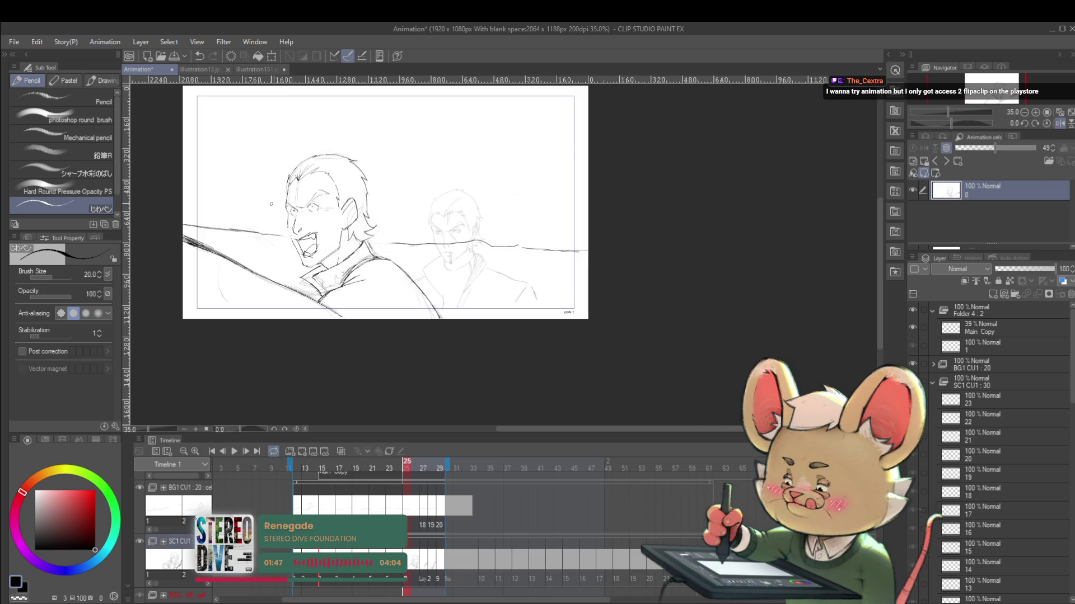
click(1059, 123)
scroll(694, 228, up, 5)
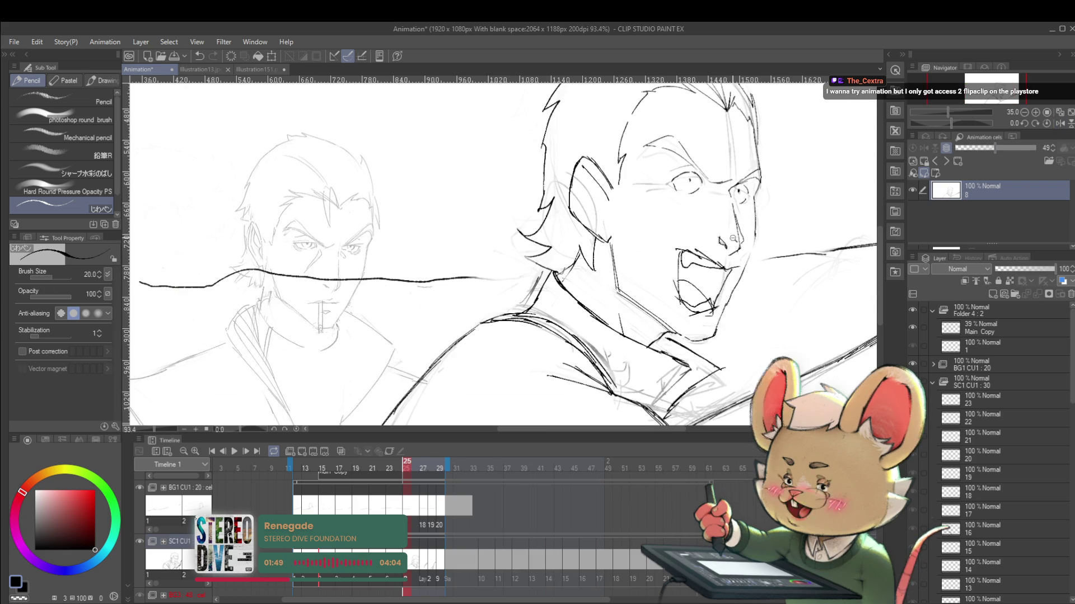
drag(694, 228, 520, 222)
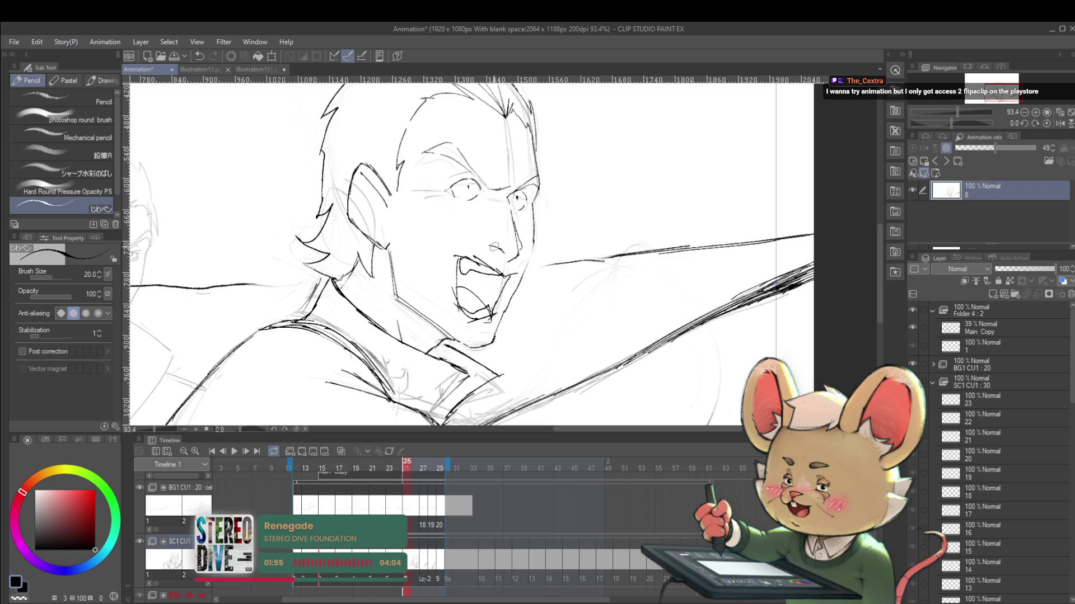
scroll(500, 250, down, 5)
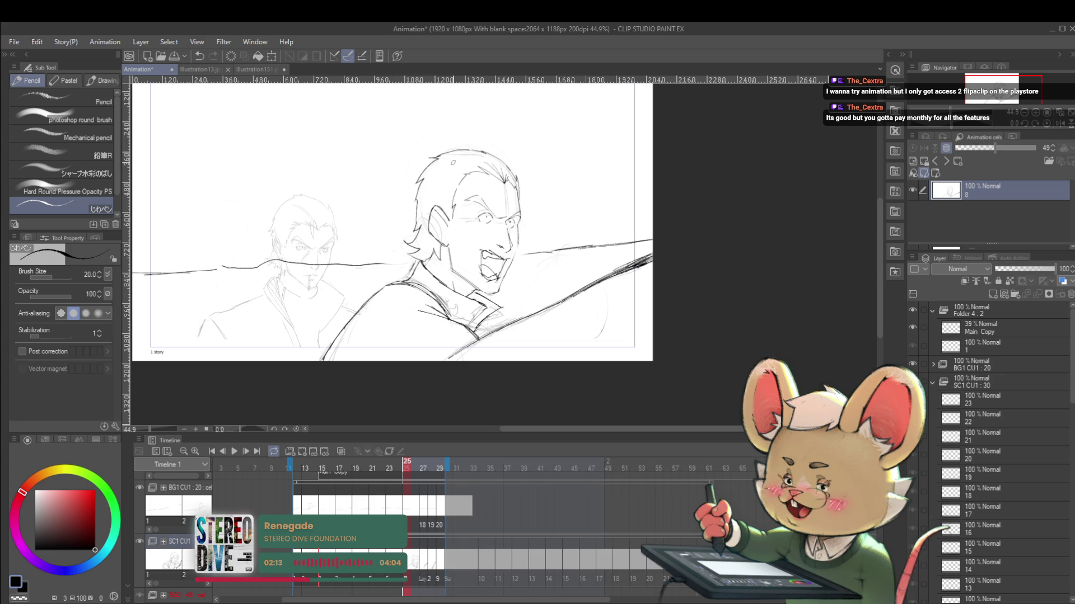
click(1070, 125)
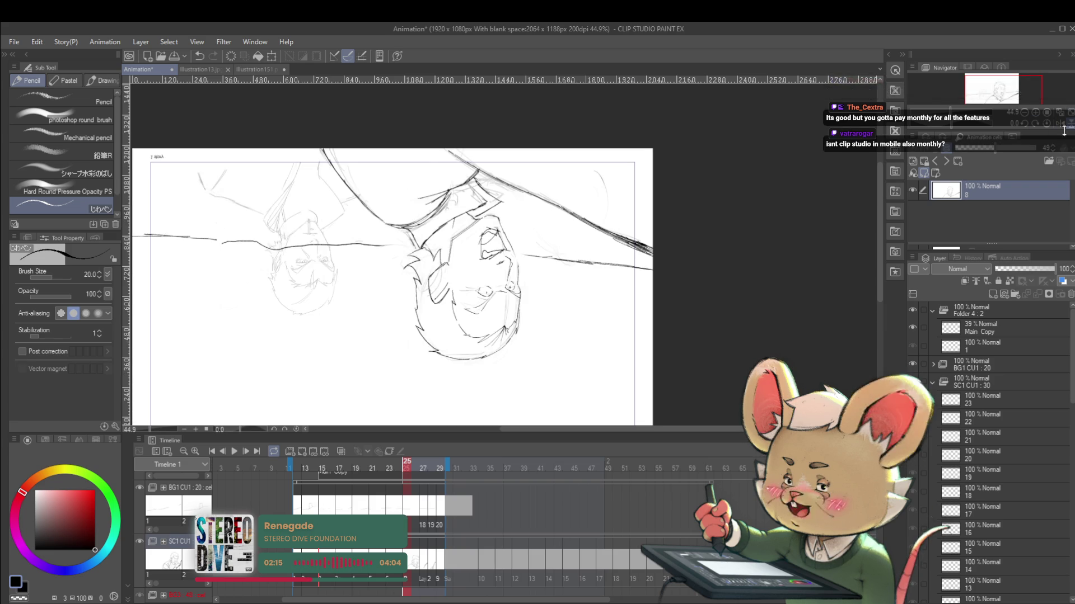
Erase the dark outline along the top of the man's head, checking it mirrored.
click(1070, 125)
click(1057, 124)
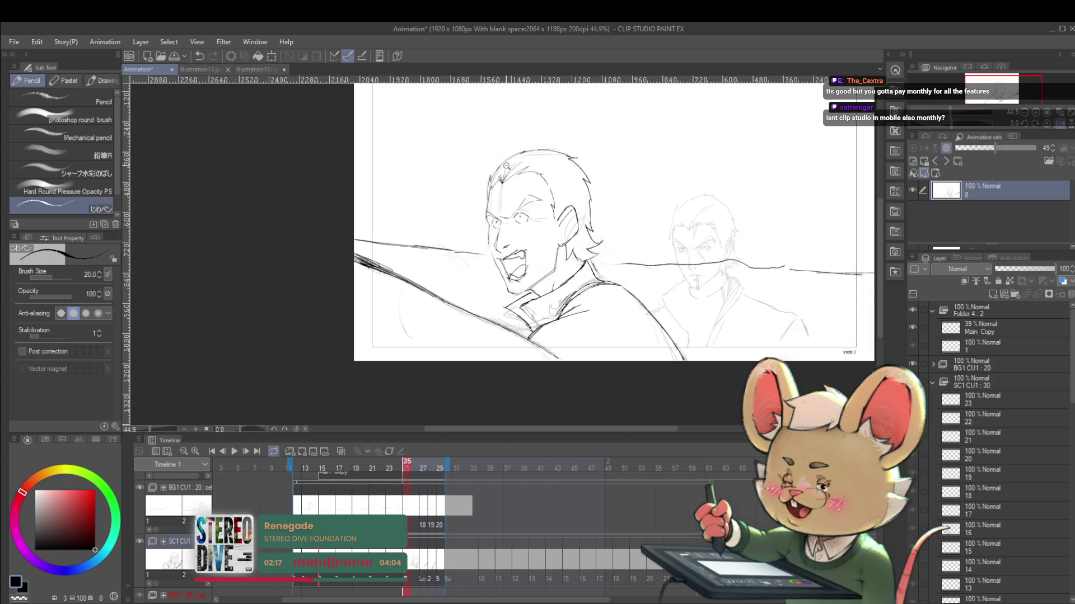
scroll(506, 165, up, 4)
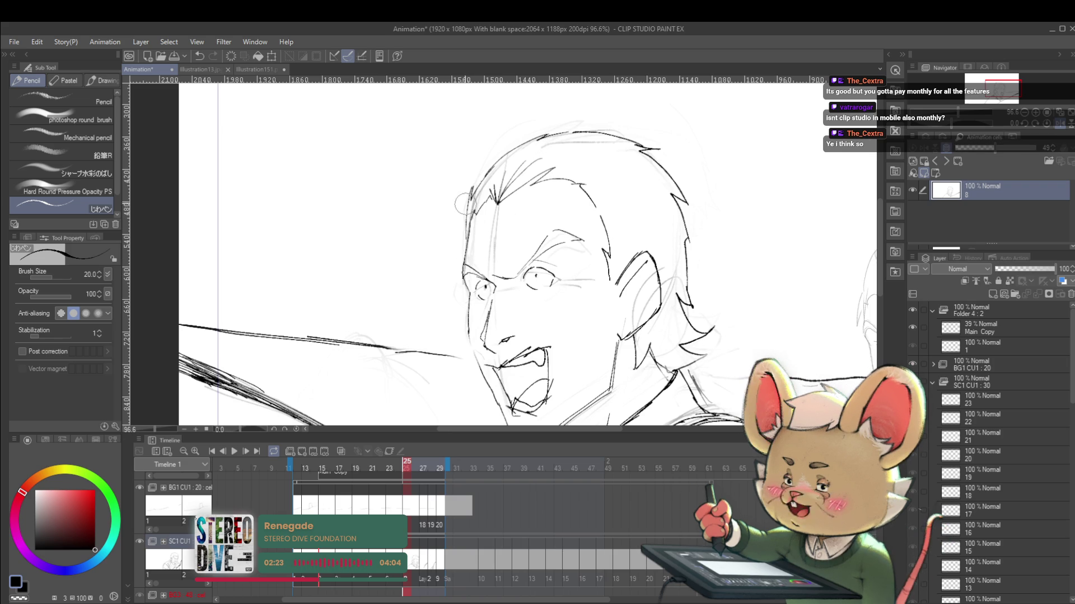
mouse_move(563, 129)
mouse_down()
mouse_move(644, 147)
mouse_move(688, 230)
mouse_move(687, 300)
mouse_up()
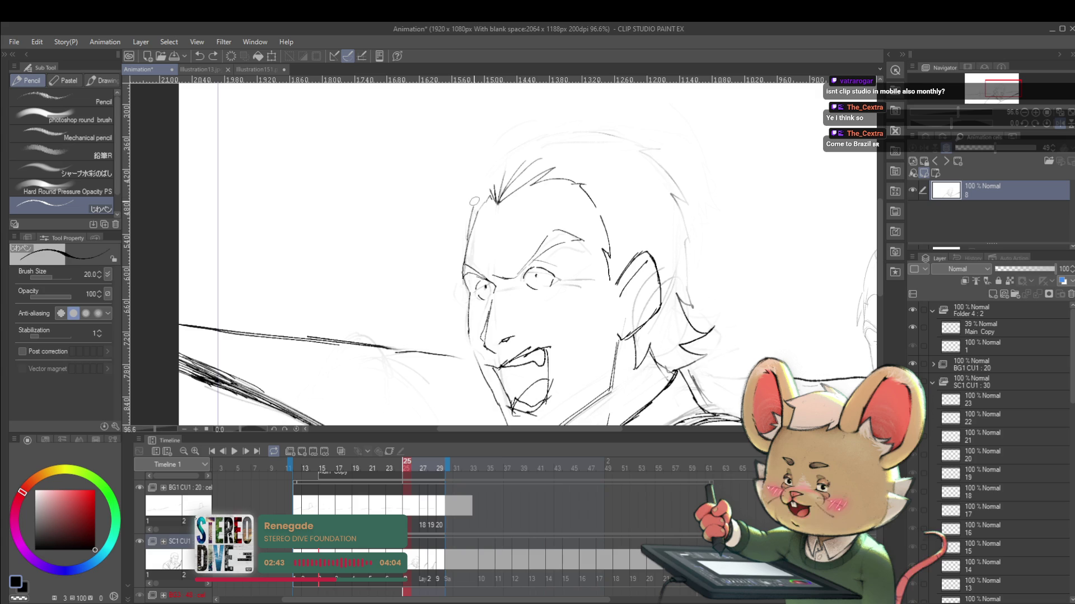
drag(474, 202, 400, 220)
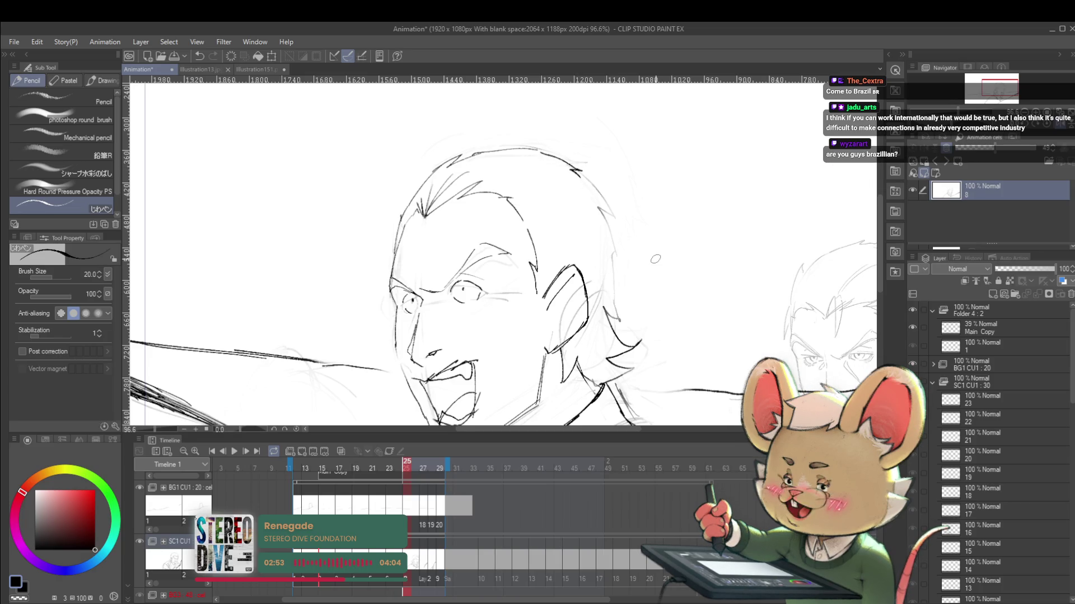
key(h)
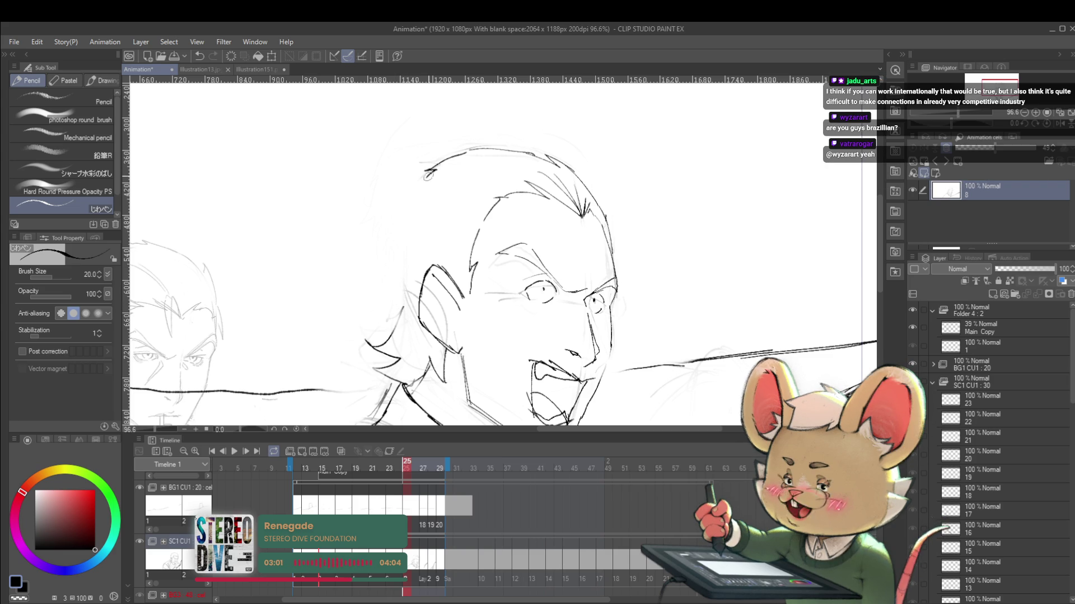
Try a new stroke from the top of the head, then undo it after comparing mirrored.
drag(430, 169, 391, 256)
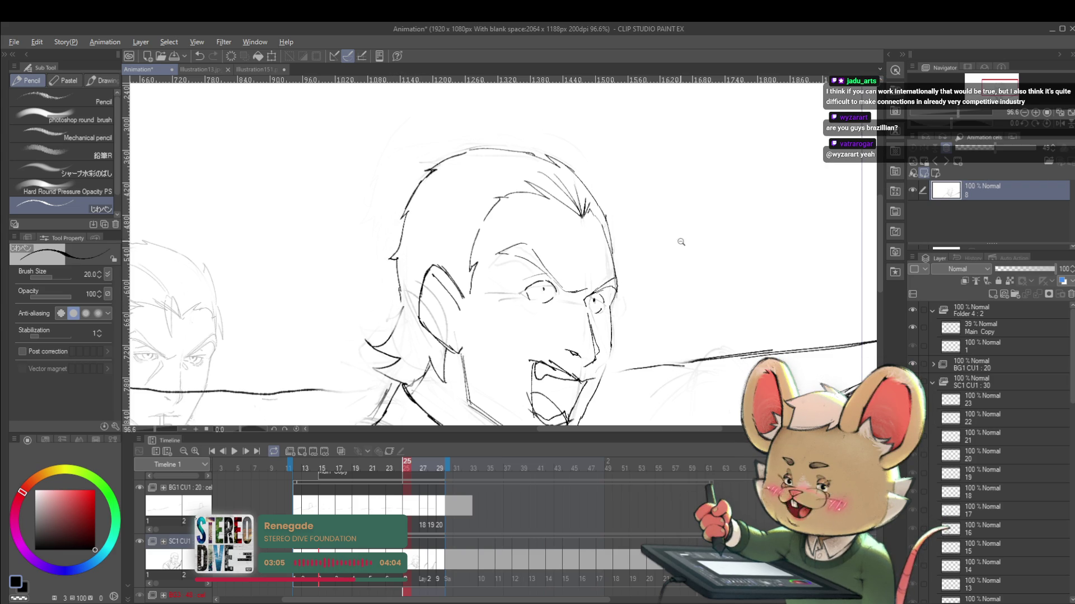
scroll(679, 236, down, 5)
click(1048, 123)
key(ctrl+z)
key(ctrl+z)
key(ctrl+z)
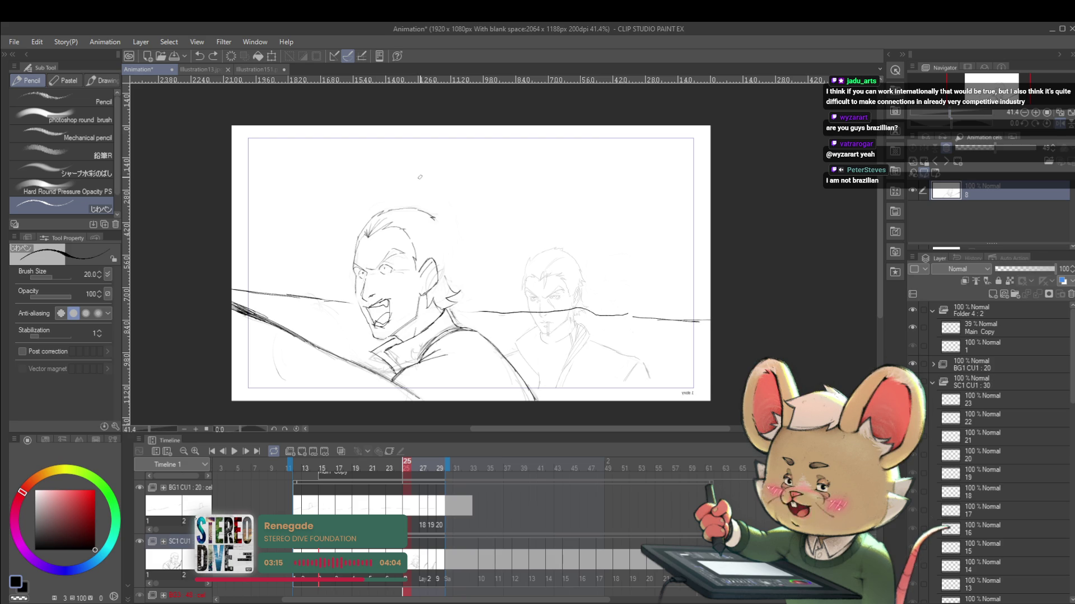
mouse_move(437, 213)
mouse_down()
mouse_move(433, 229)
mouse_move(453, 269)
mouse_up()
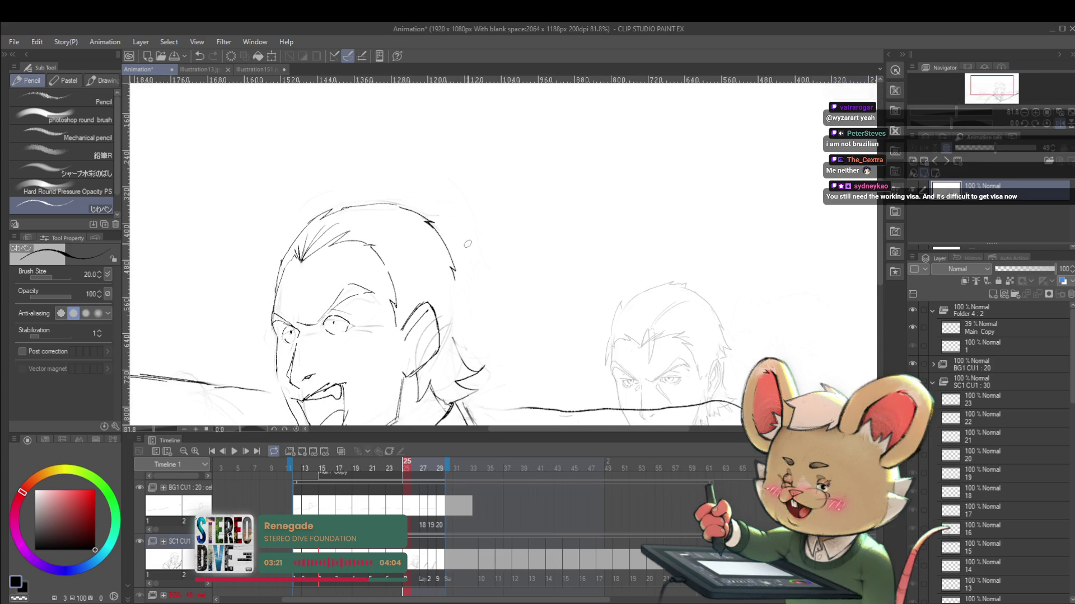
click(1061, 124)
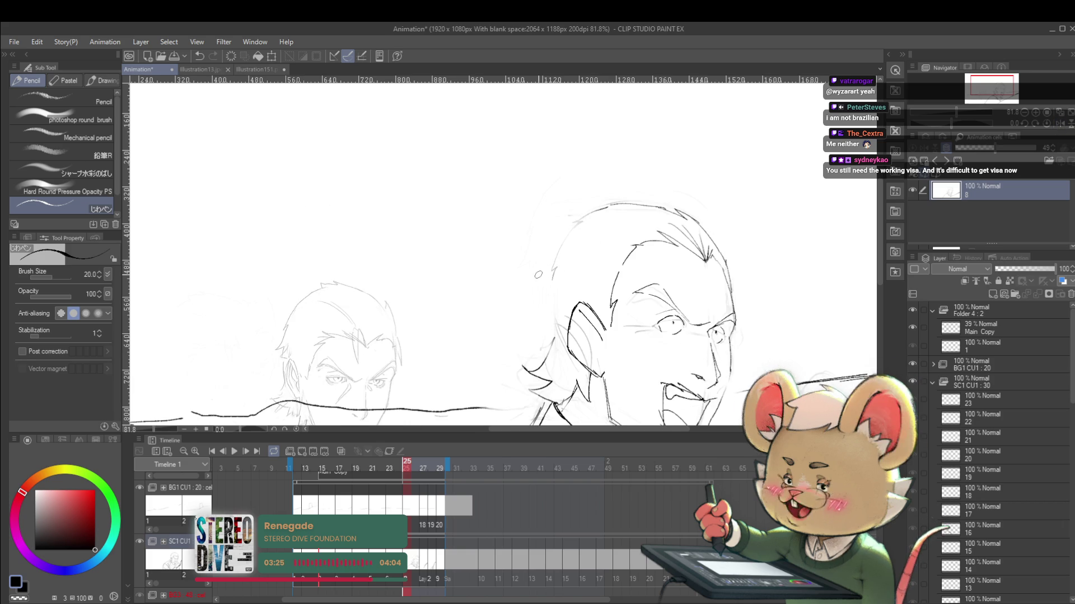
Draw hair strokes along the head's upper outline, extend them downward, and add a short stroke.
mouse_move(605, 217)
mouse_down()
mouse_move(632, 217)
mouse_move(535, 241)
mouse_move(509, 333)
mouse_up()
drag(514, 392, 490, 254)
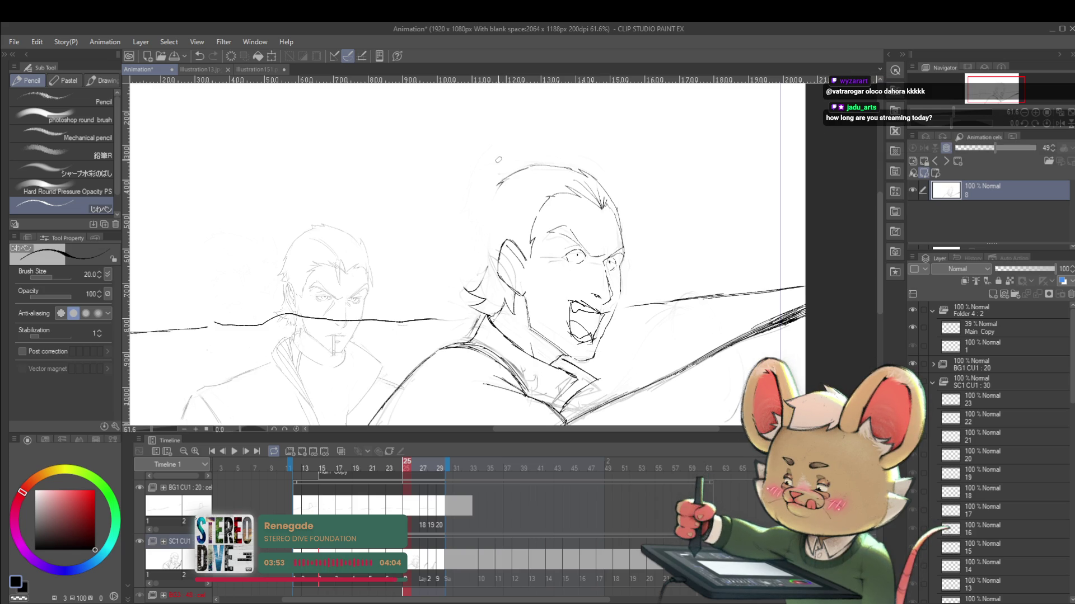
key(h)
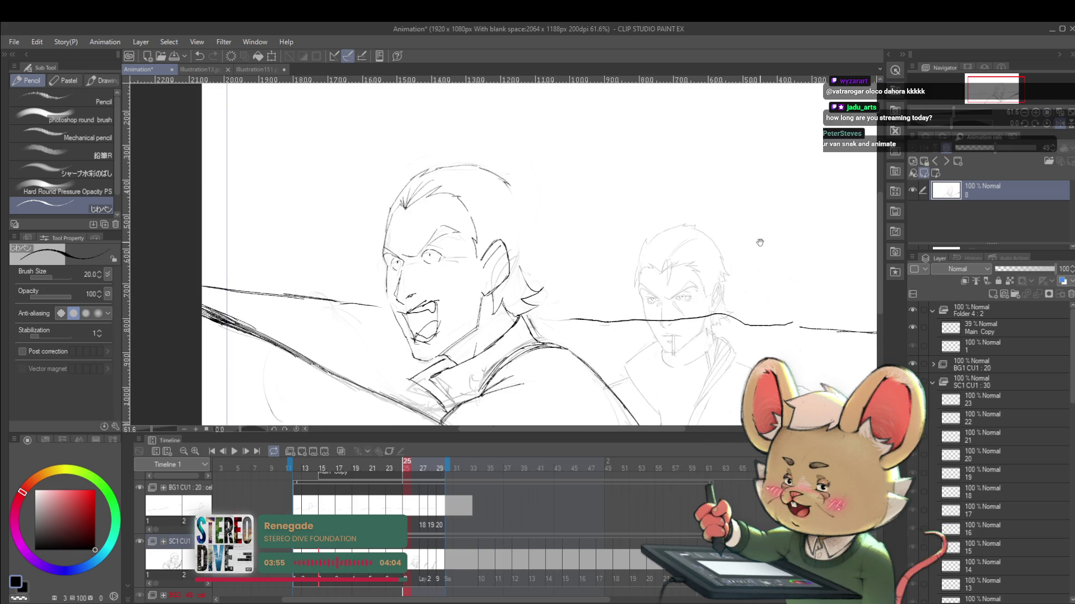
drag(757, 240, 759, 208)
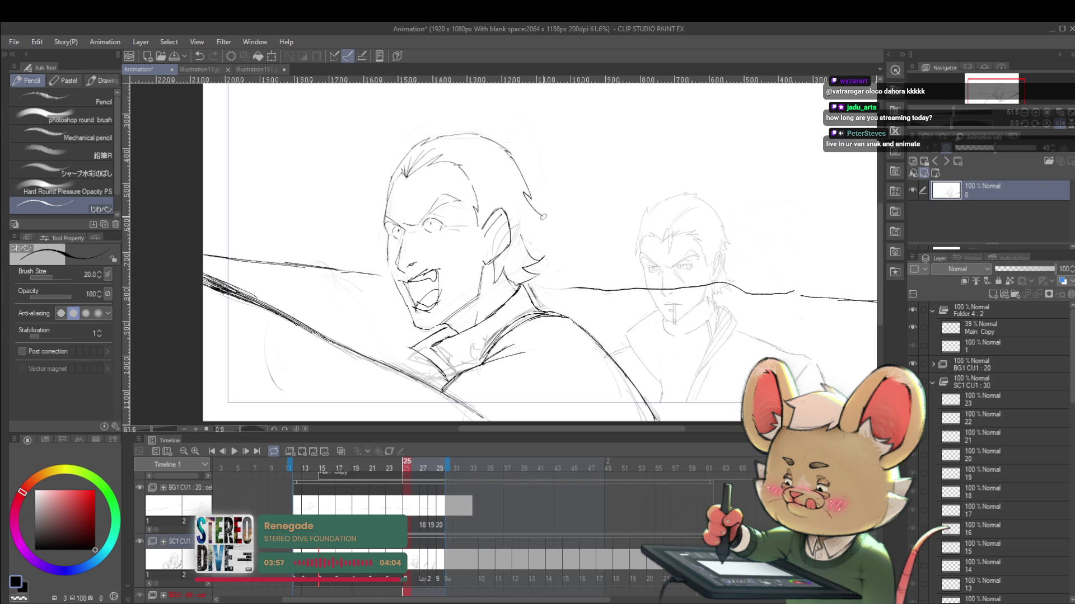
drag(536, 208, 546, 219)
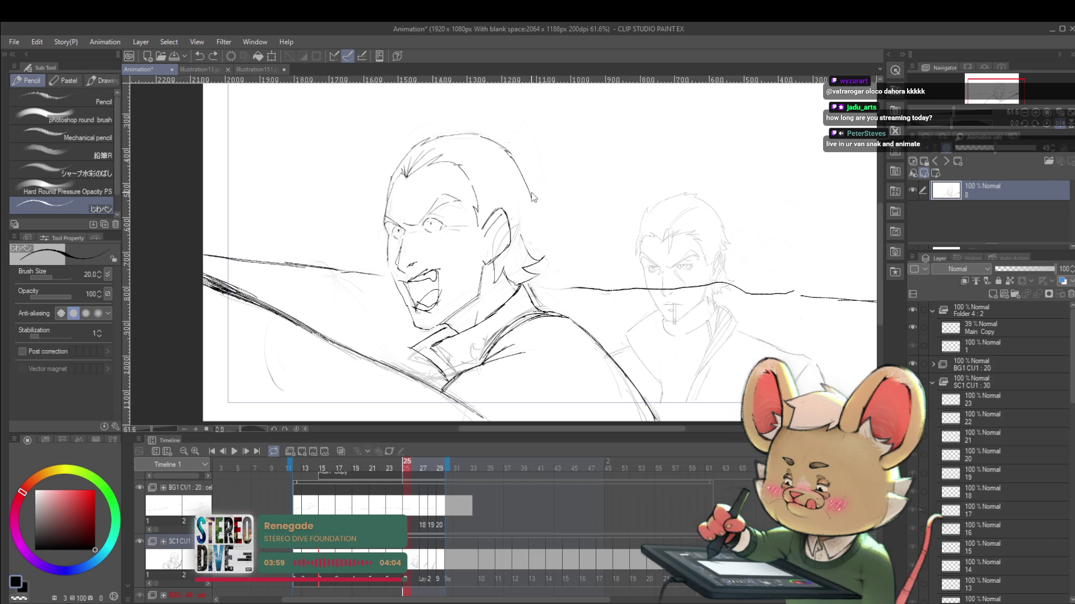
Undo the last two hair strokes and redraw the stroke down the hair edge.
key(ctrl+z)
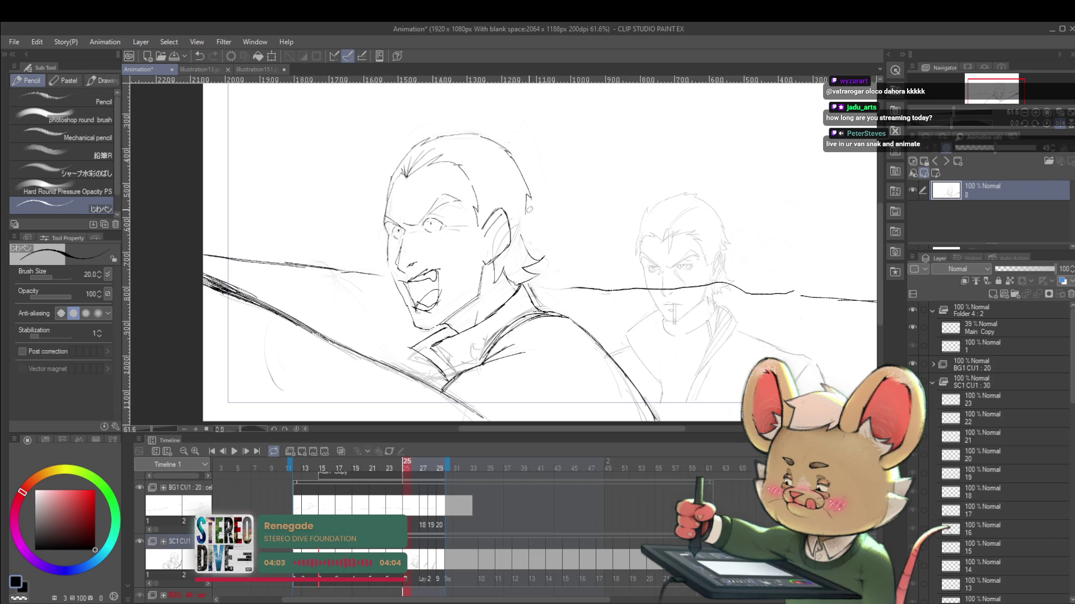
key(ctrl+z)
drag(530, 199, 534, 227)
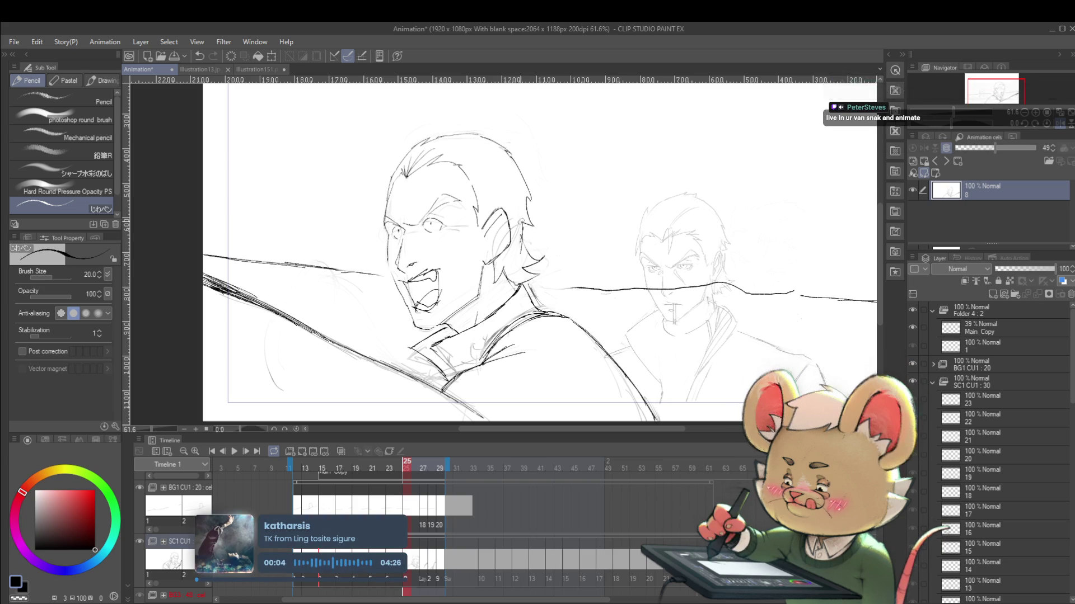
scroll(538, 215, down, 4)
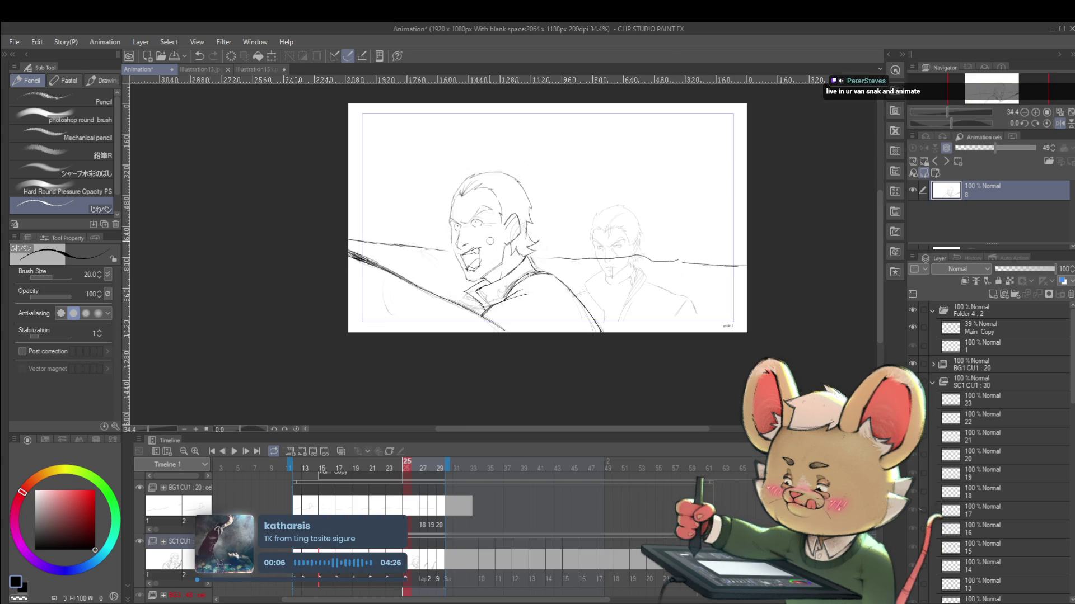
scroll(488, 248, up, 4)
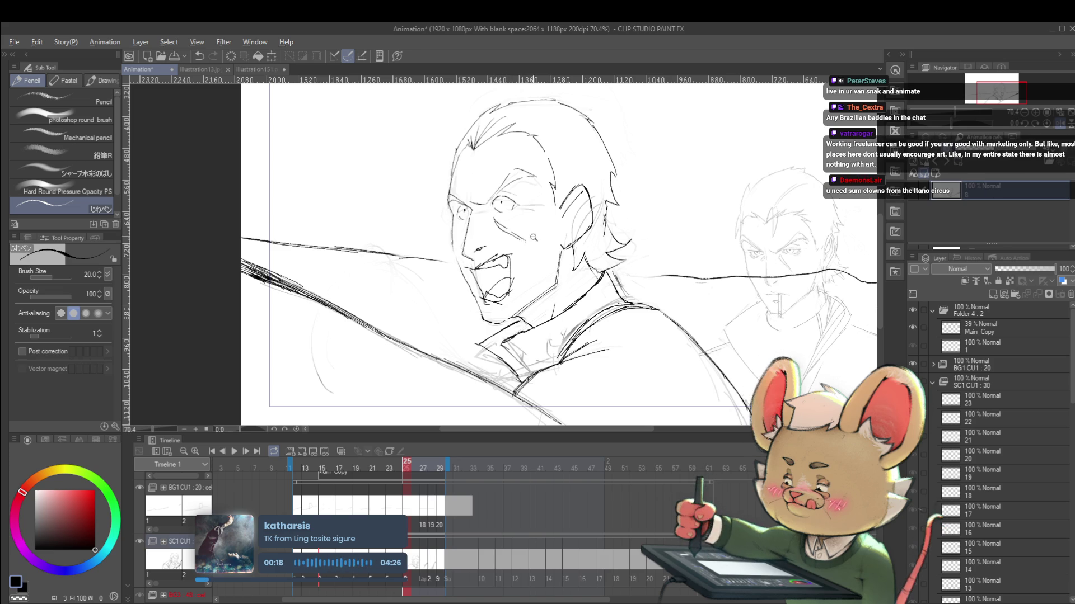
scroll(519, 240, down, 4)
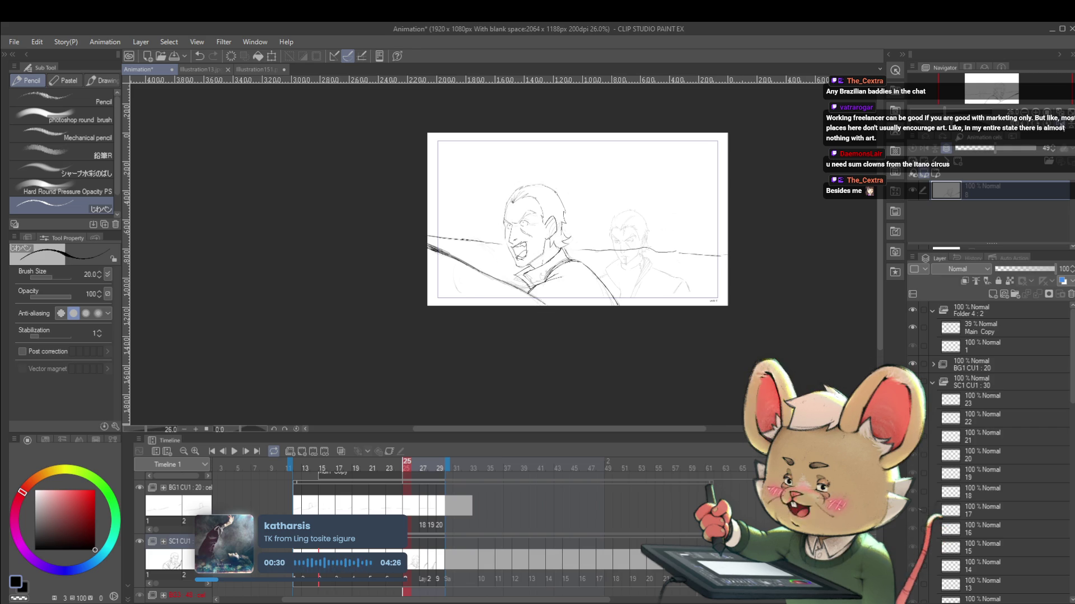
Flip the view back, zoom in on the man's face, then zoom out to the whole frame.
click(1057, 122)
scroll(639, 305, up, 8)
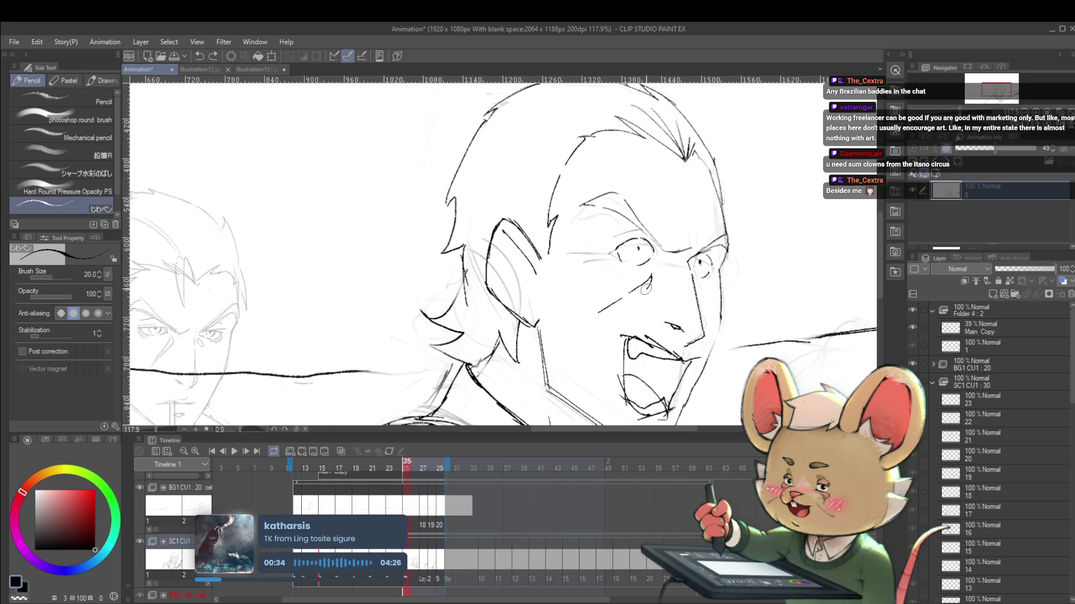
key(h)
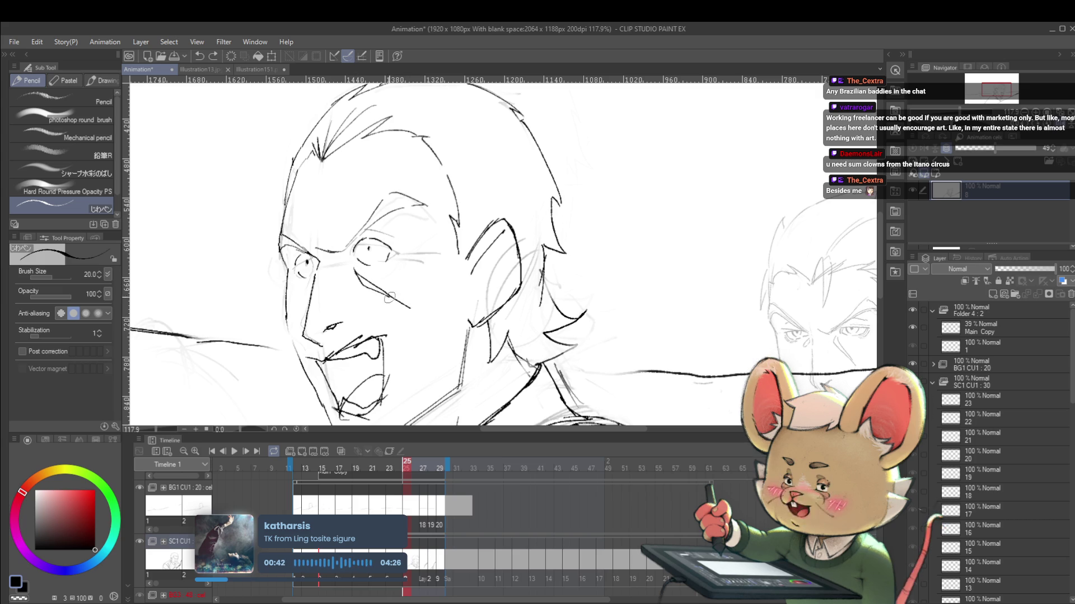
ctrl+alt+click(412, 306)
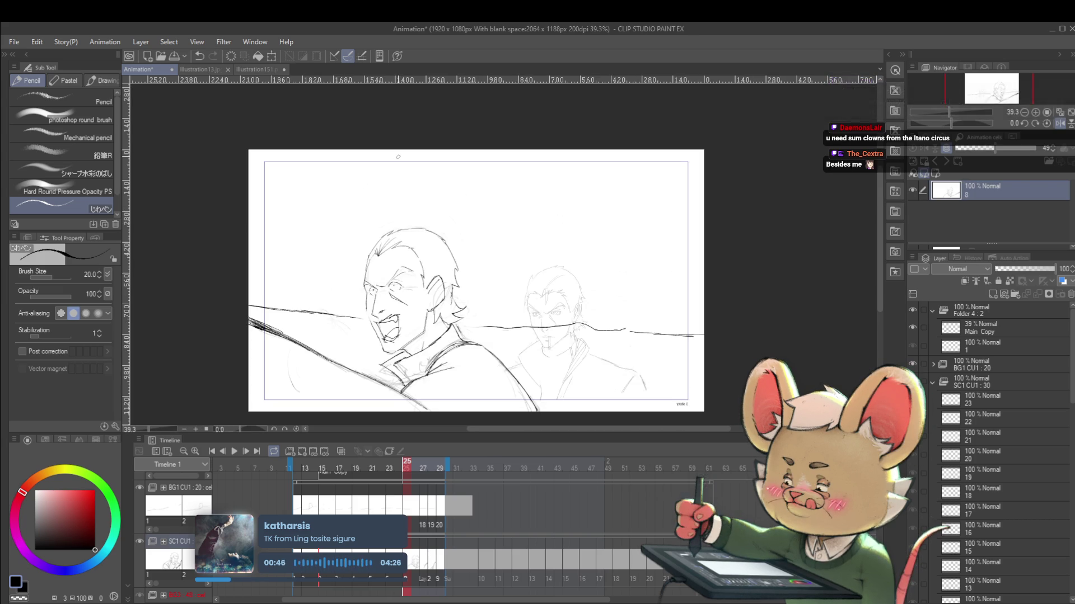
key(ctrl+plus)
key(ctrl+plus)
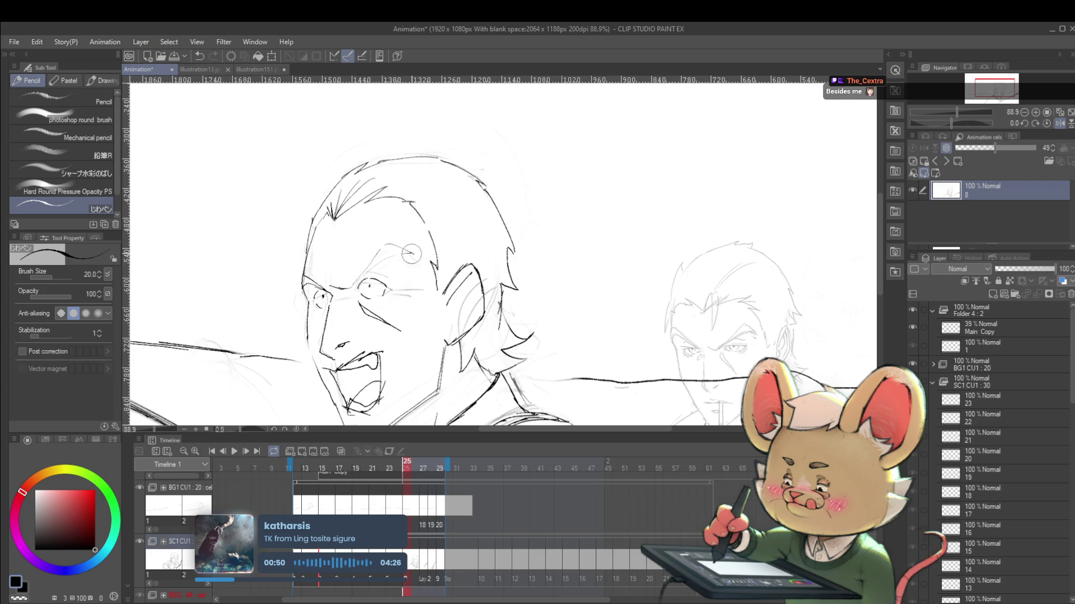
drag(387, 235, 411, 255)
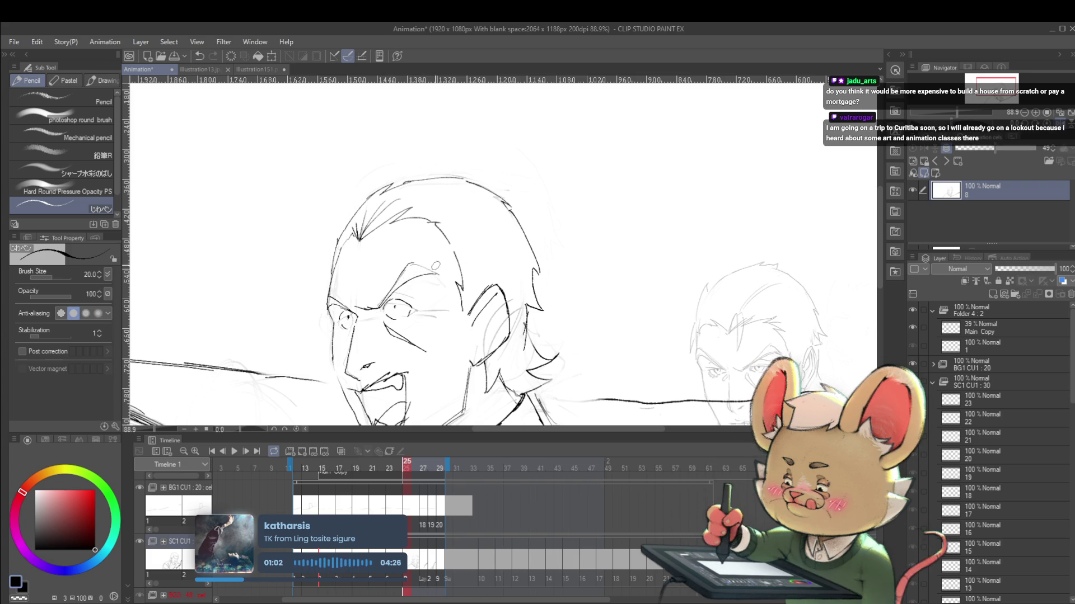
key(ctrl+minus)
key(ctrl+minus)
key(ctrl+minus)
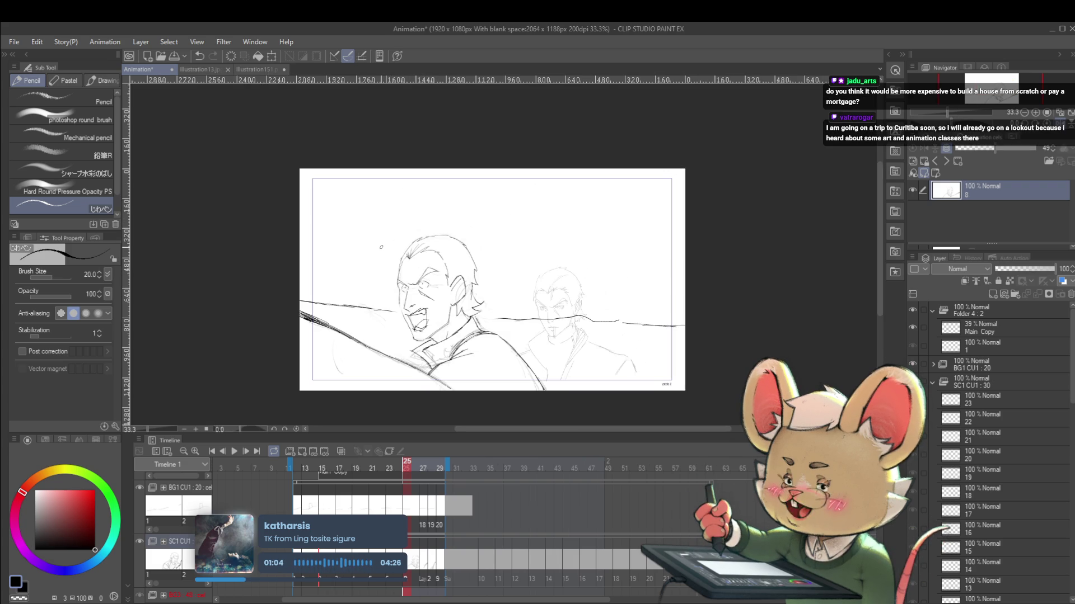
drag(381, 248, 382, 222)
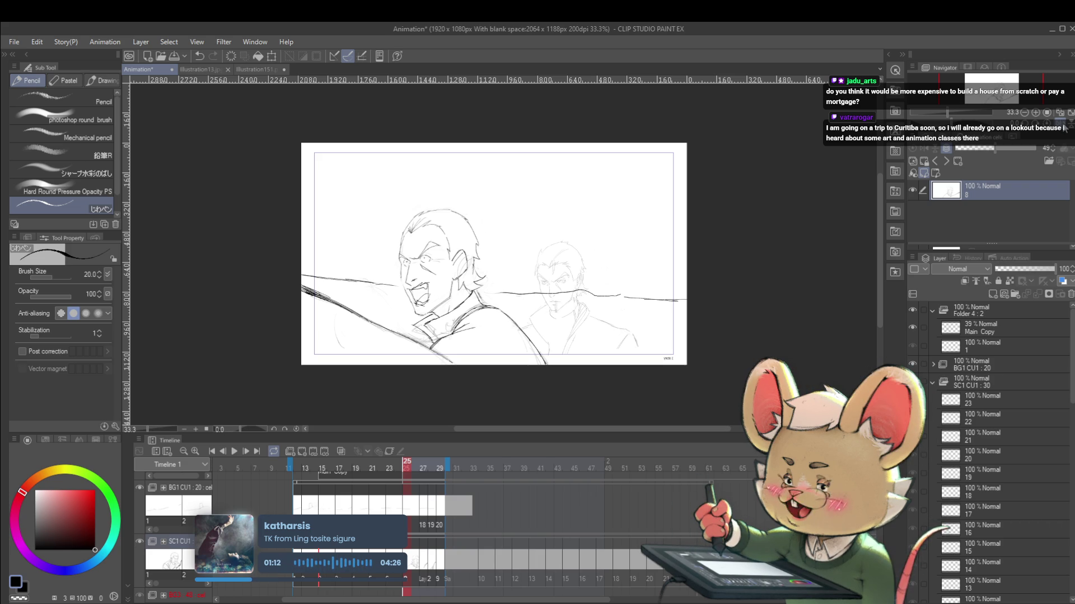
key(h)
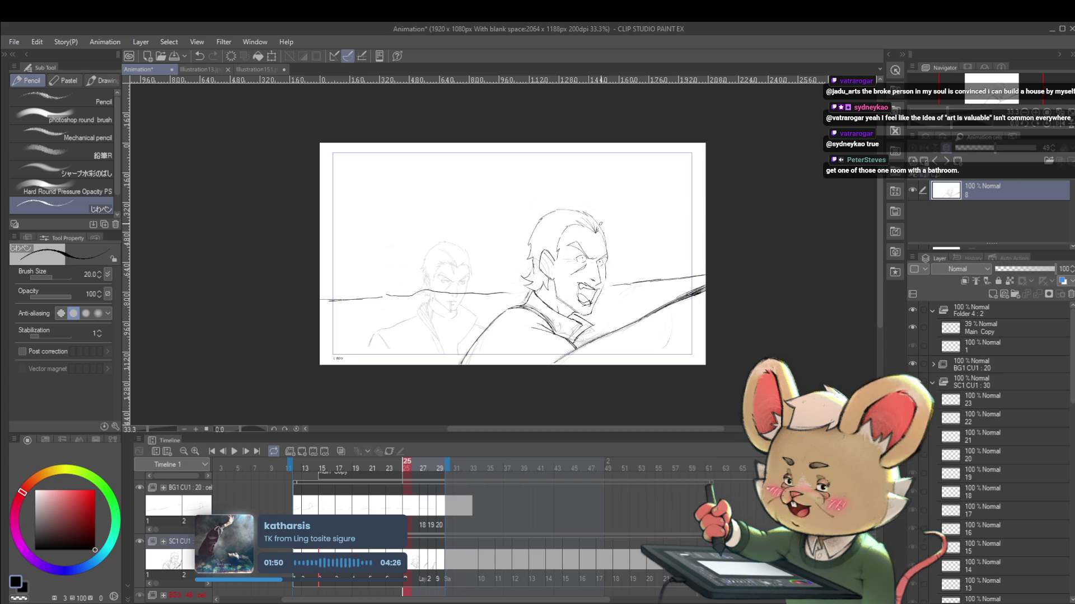
Unflip the view, zoom in around the man's head, then recentre the whole frame.
key(h)
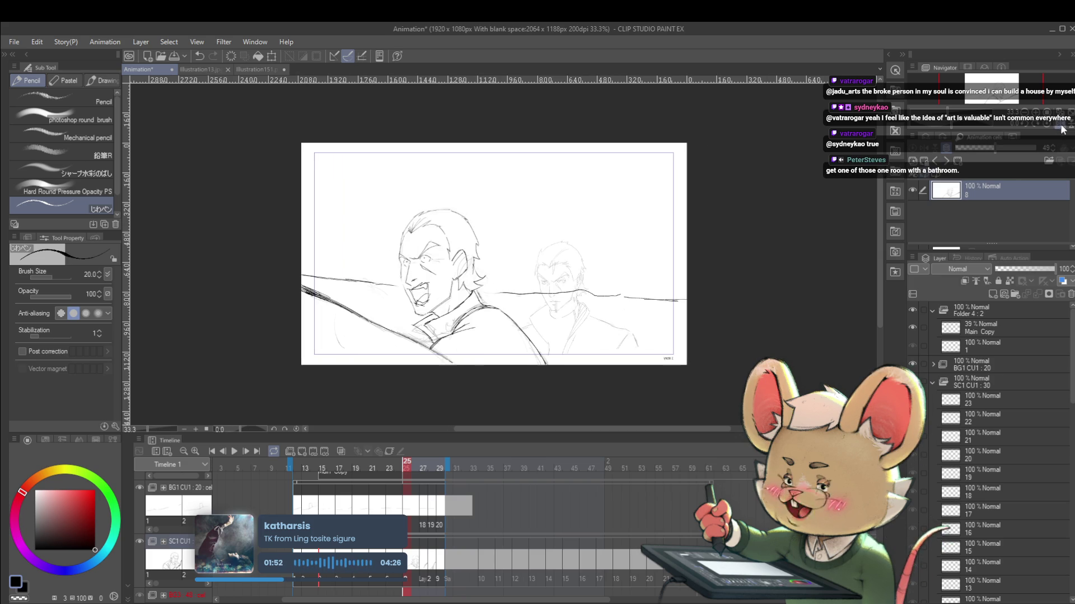
scroll(466, 217, up, 3)
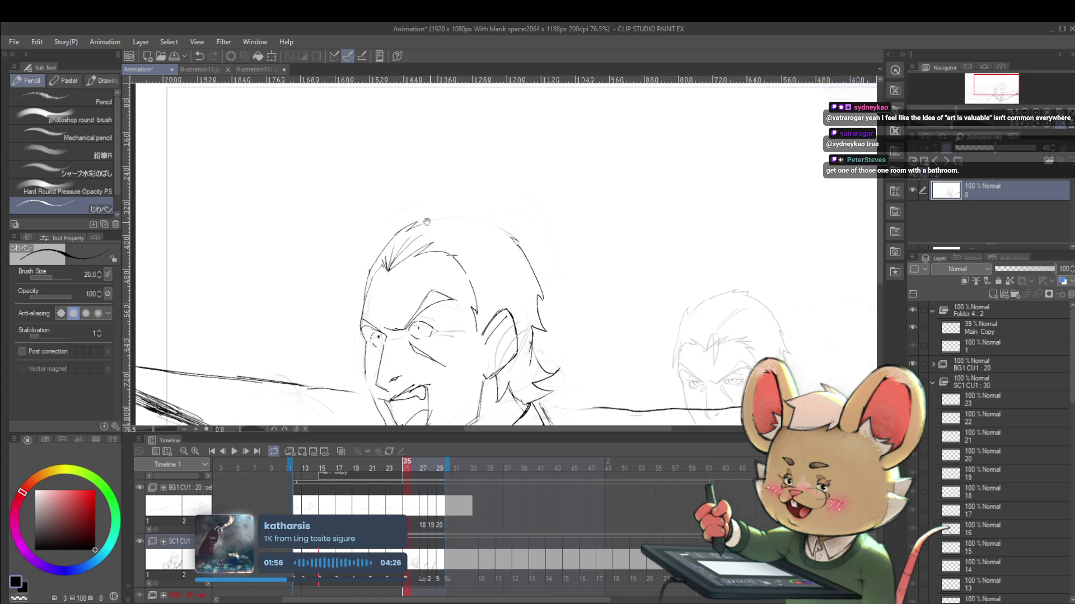
drag(442, 231, 369, 223)
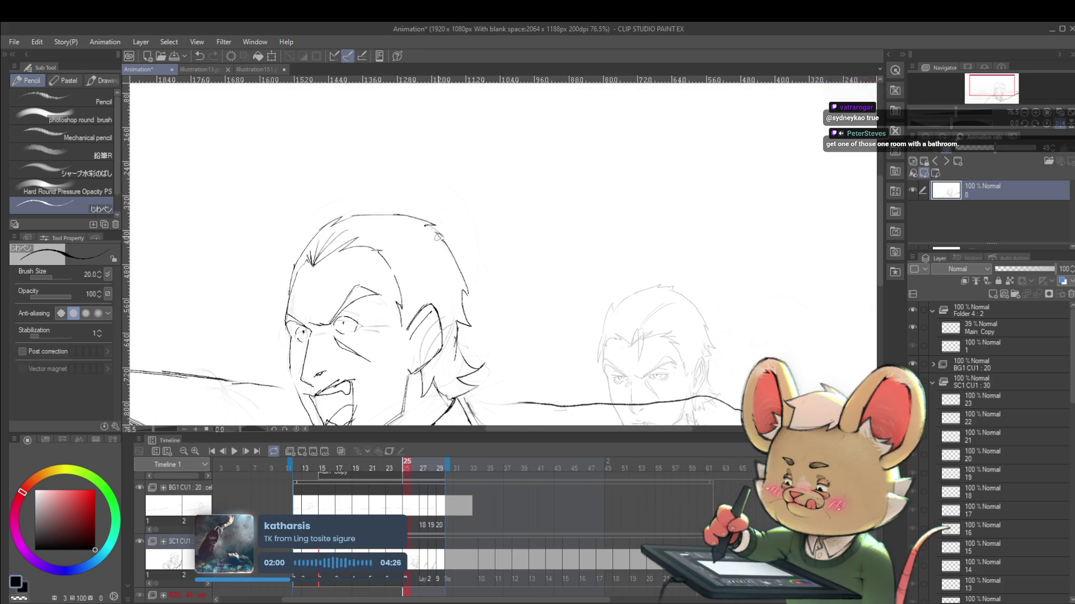
scroll(490, 178, down, 5)
drag(490, 178, 487, 139)
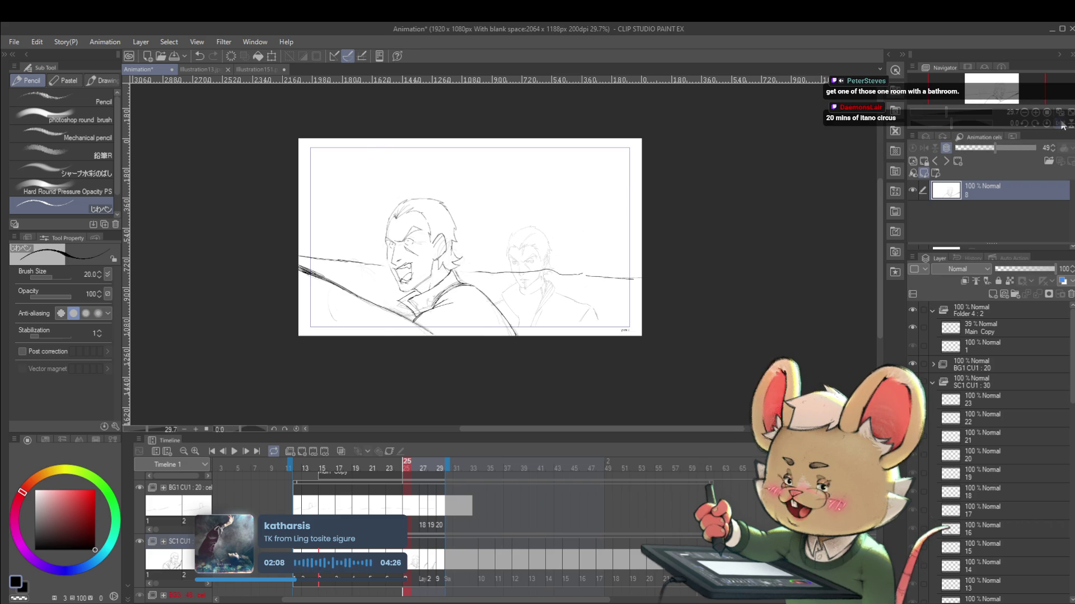
scroll(644, 244, up, 5)
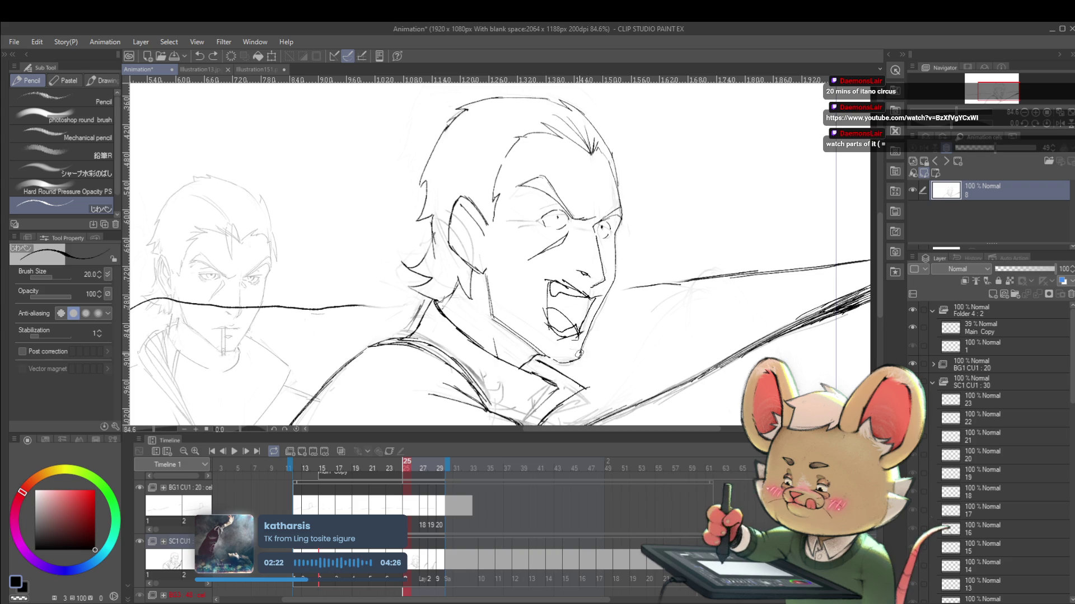
scroll(604, 298, down, 5)
drag(684, 303, 679, 258)
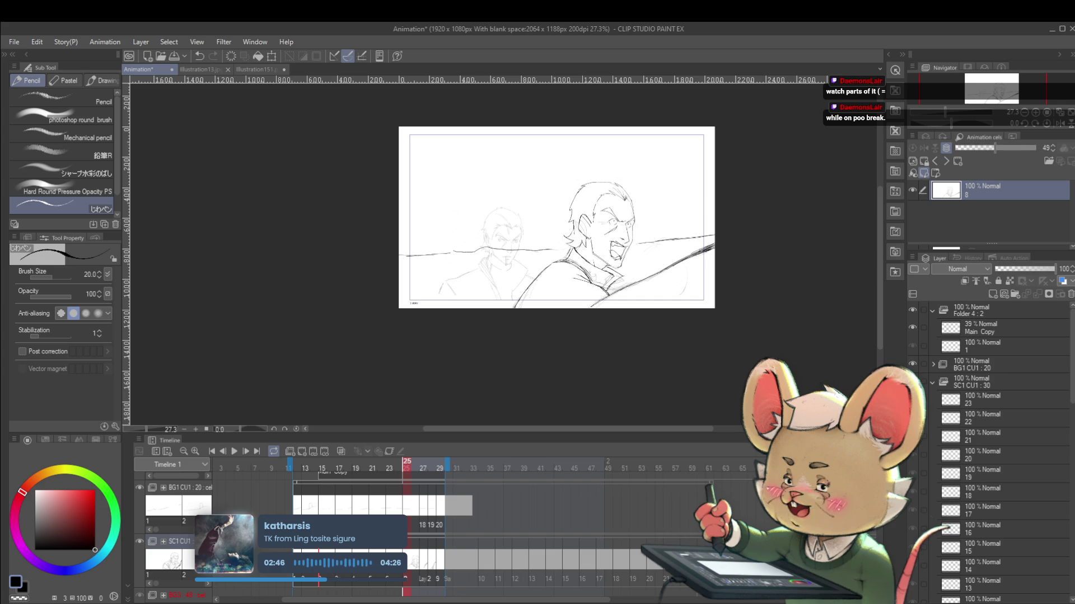
click(1062, 125)
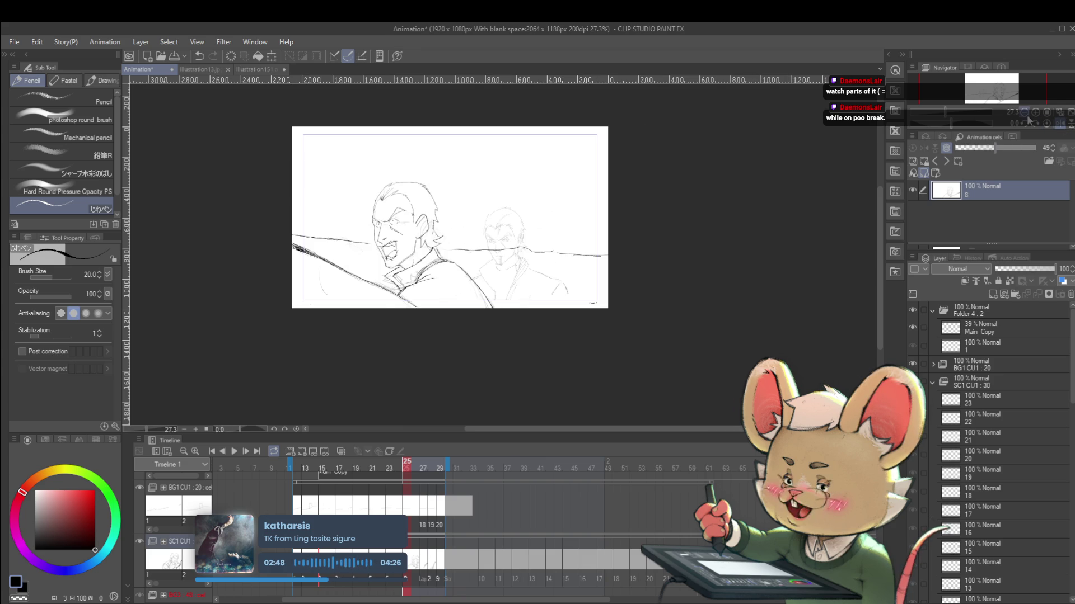
scroll(381, 180, up, 3)
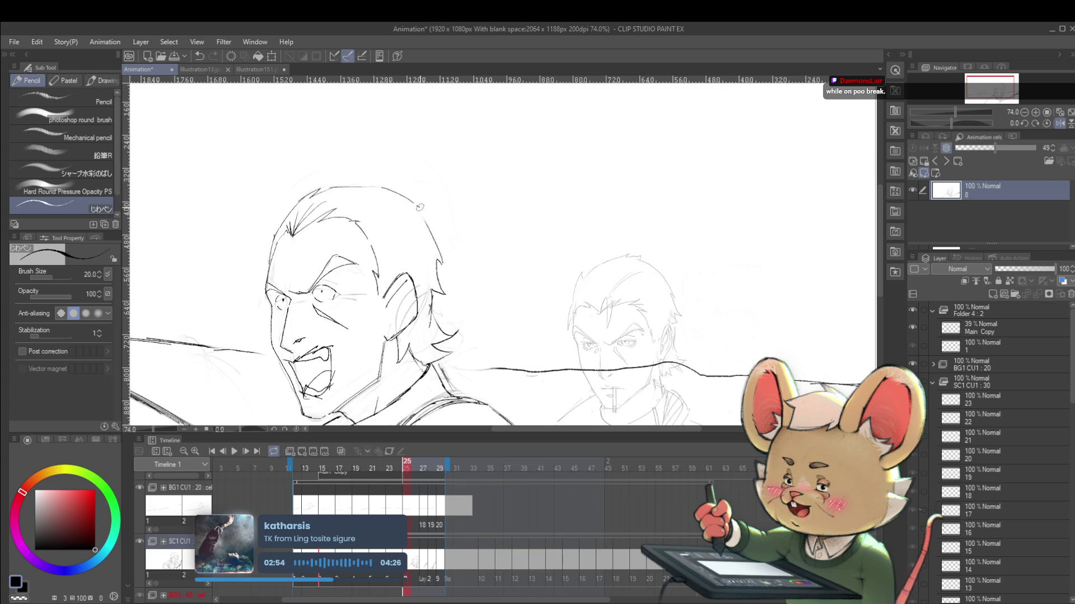
scroll(652, 255, down, 2)
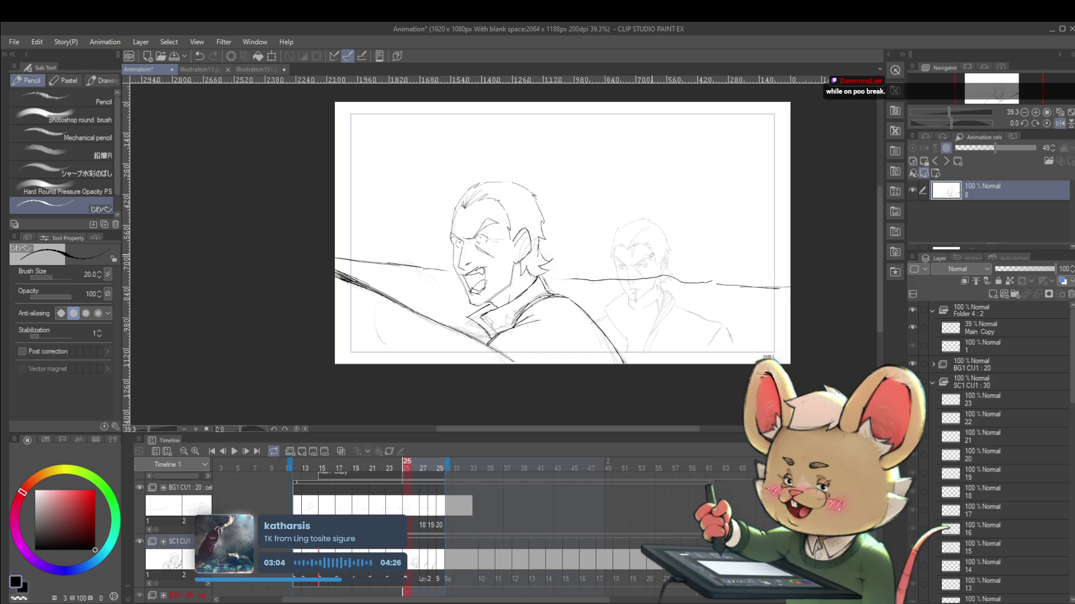
click(1059, 123)
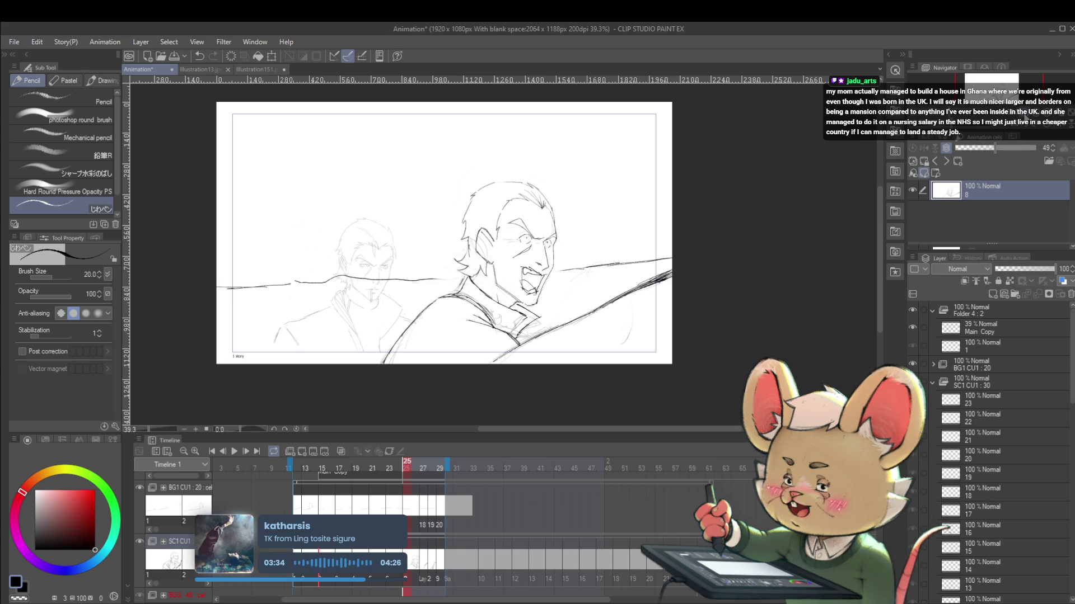
key(h)
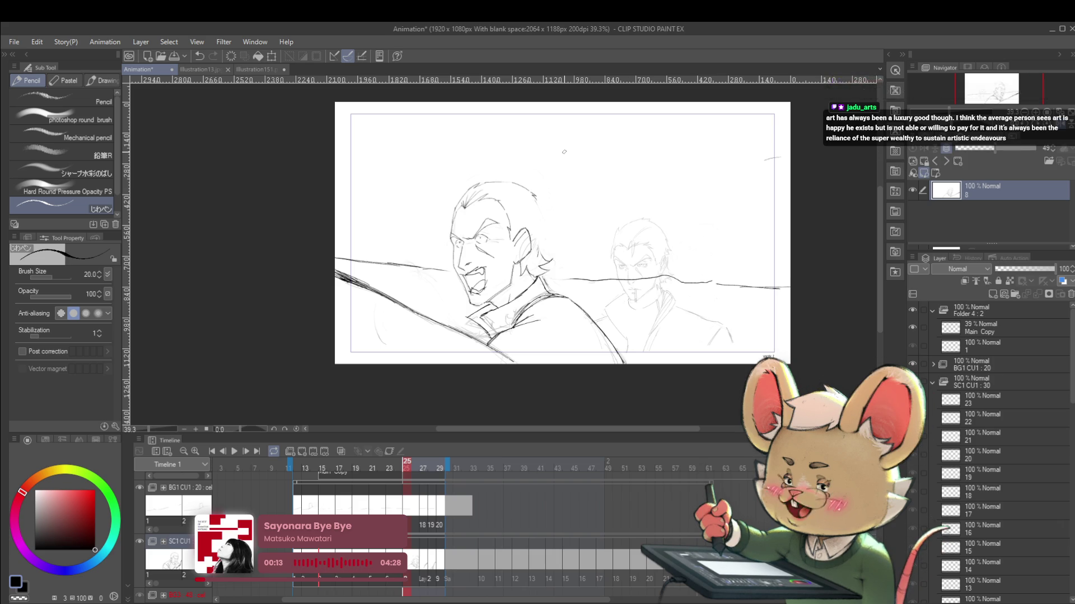
Undo recent head strokes and redraw the right side of the man's head.
key(ctrl+z)
key(ctrl+y)
key(ctrl+z)
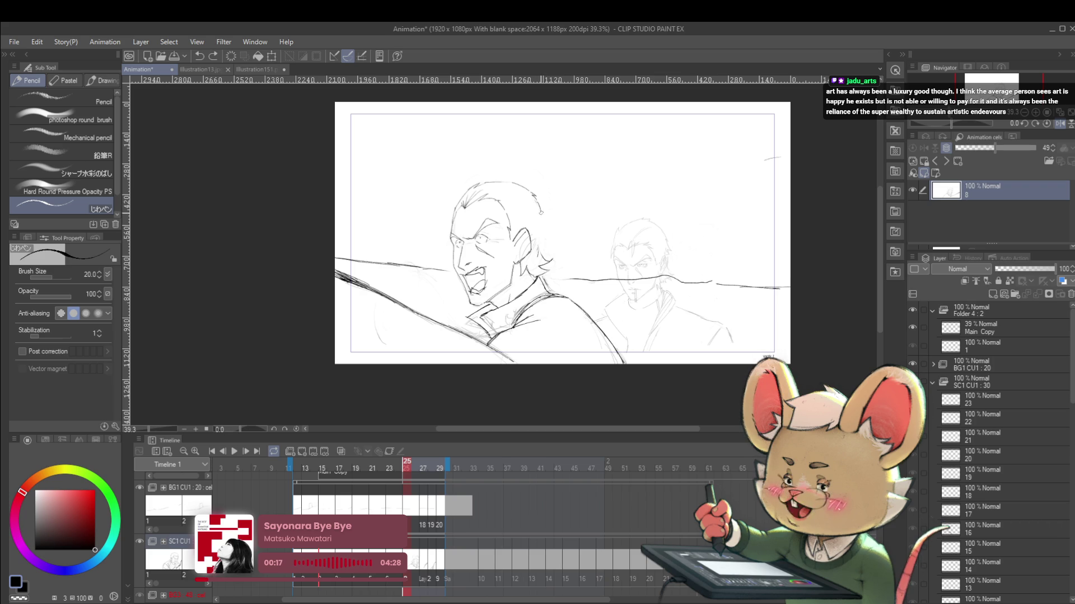
drag(536, 200, 546, 247)
Reposition the view and strengthen the head's outline with a pencil stroke.
scroll(563, 213, down, 3)
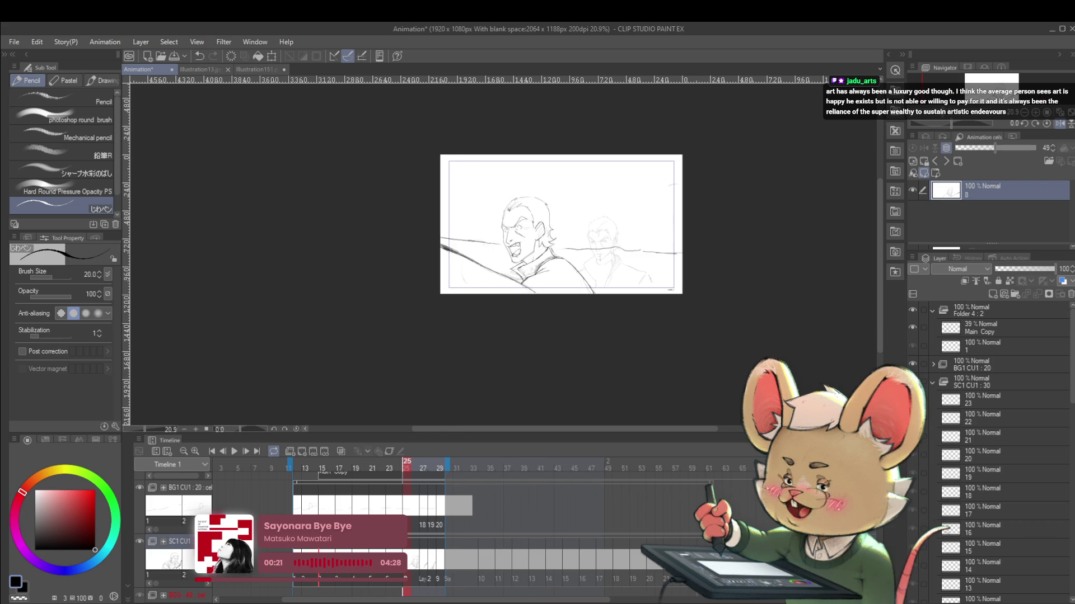
drag(764, 314, 648, 314)
scroll(498, 243, up, 3)
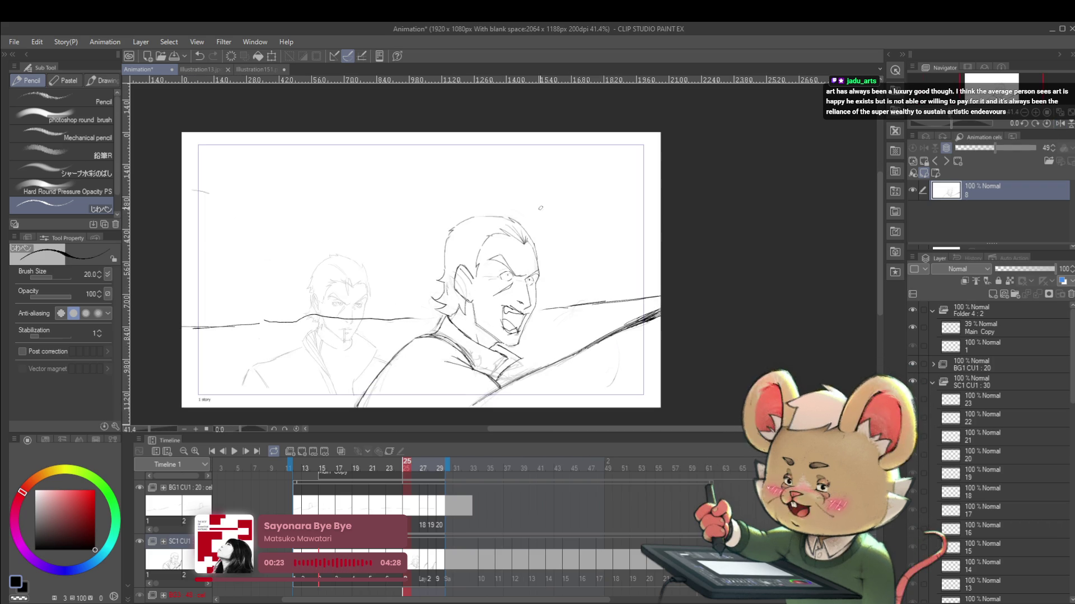
scroll(462, 220, up, 2)
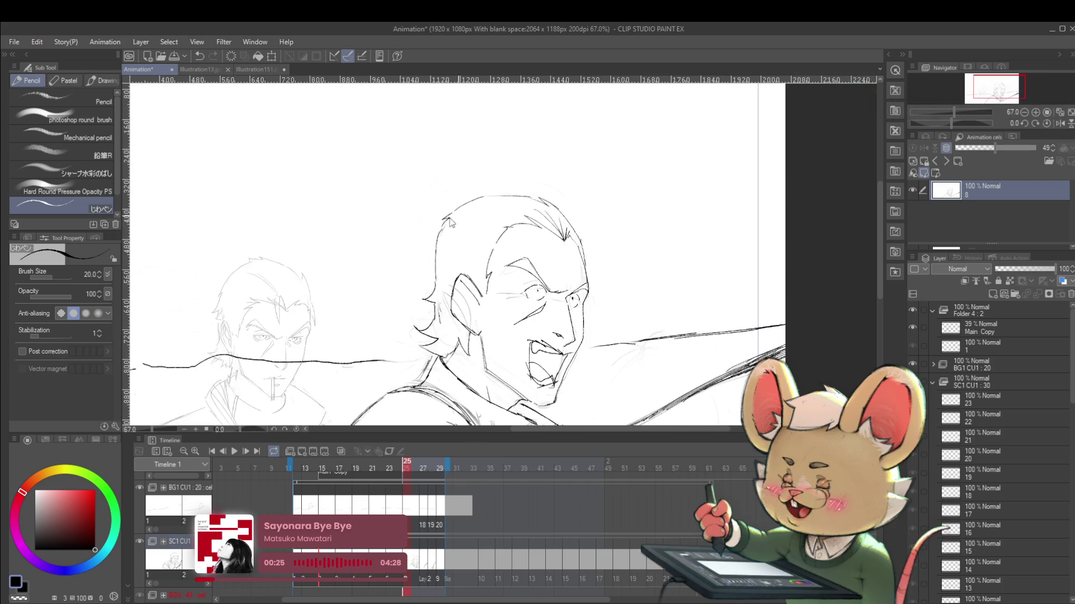
drag(448, 225, 430, 291)
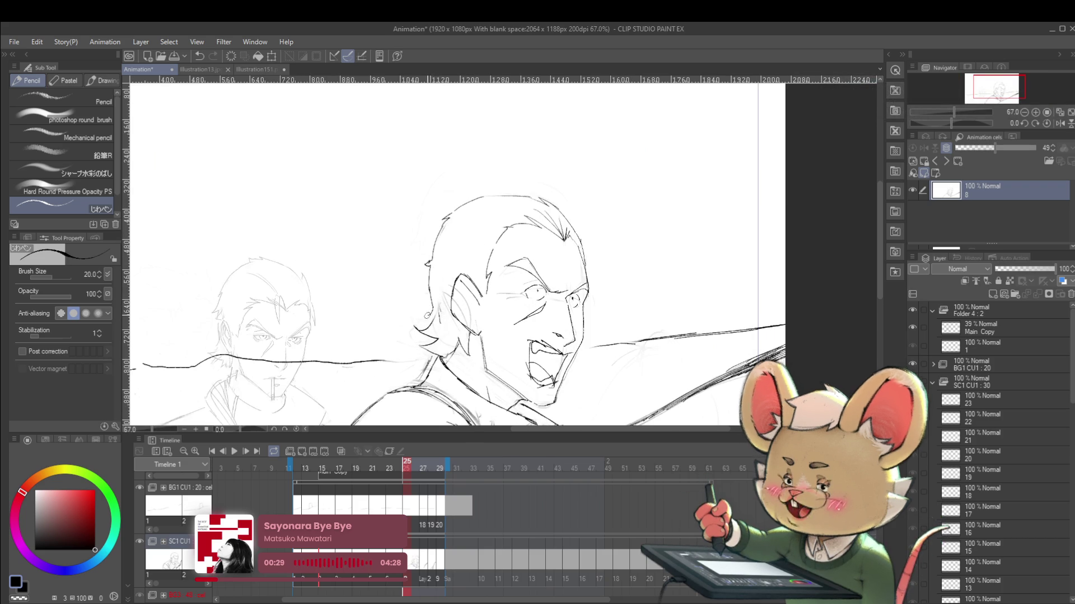
Zoom out, mirror the view horizontally to compare, and zoom back in.
scroll(447, 286, down, 1)
scroll(447, 286, down, 2)
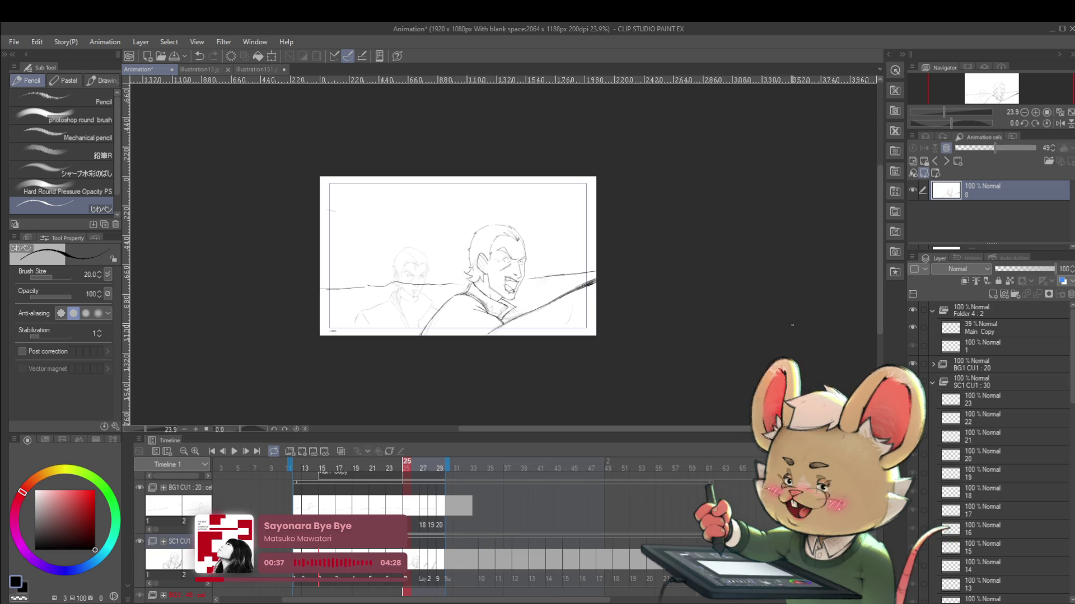
scroll(677, 408, up, 1)
scroll(575, 326, up, 2)
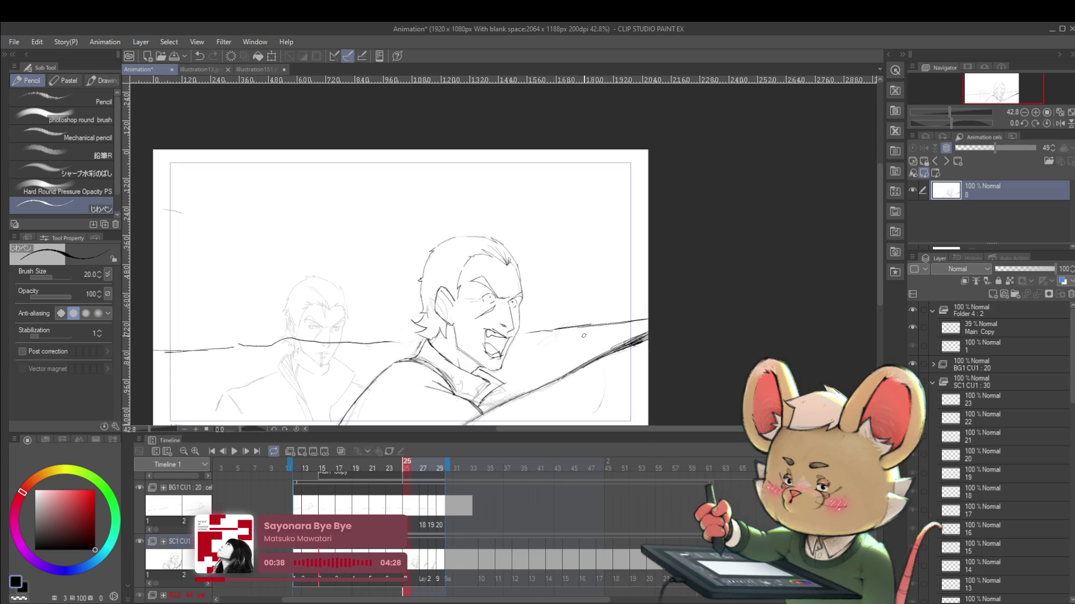
click(1060, 124)
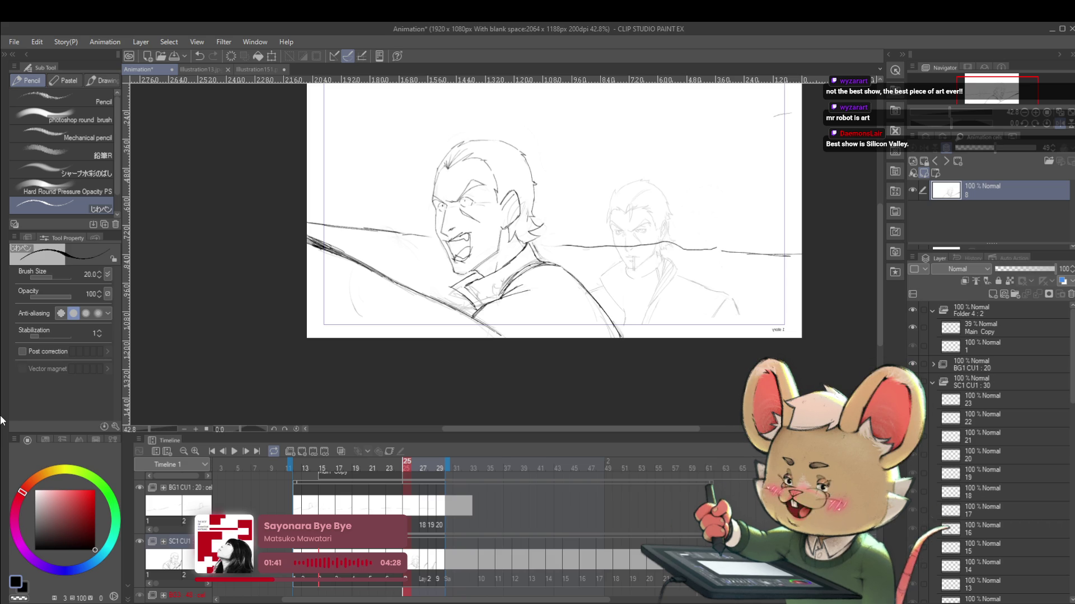
scroll(449, 182, up, 3)
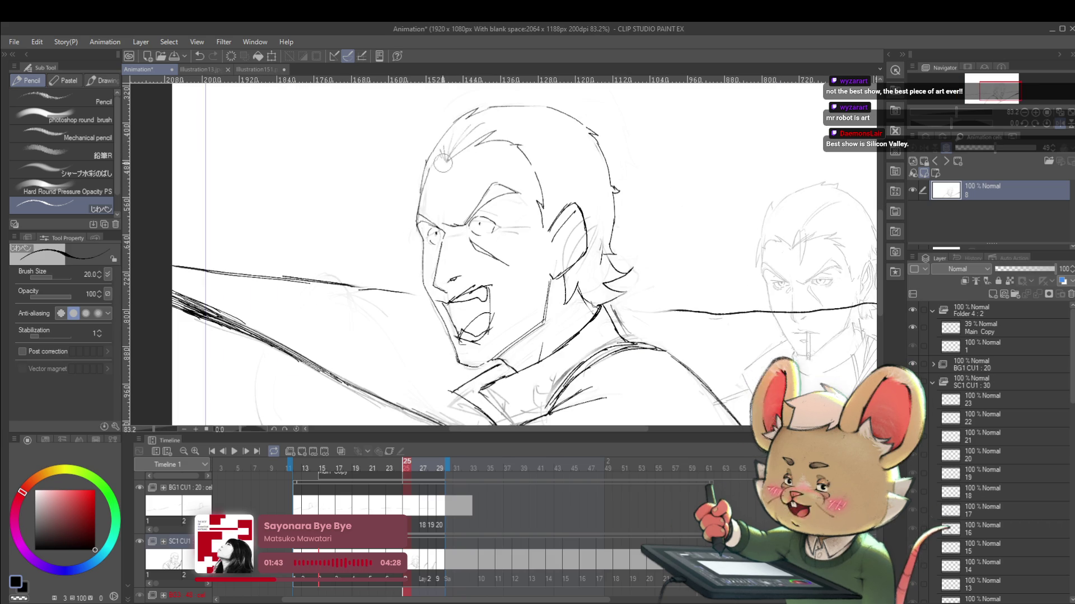